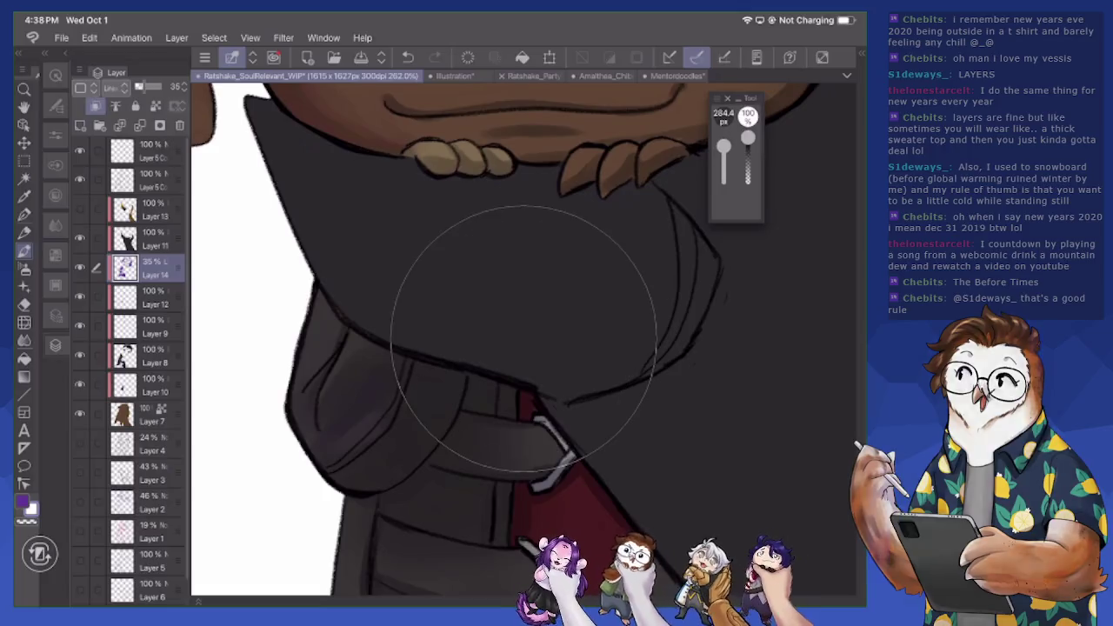
- Add faint lighter shading to the dark sleeve and darken the boot cuff's right edge
{"action": "left_click_drag", "start_coordinate": [357, 391], "coordinate": [380, 415]}
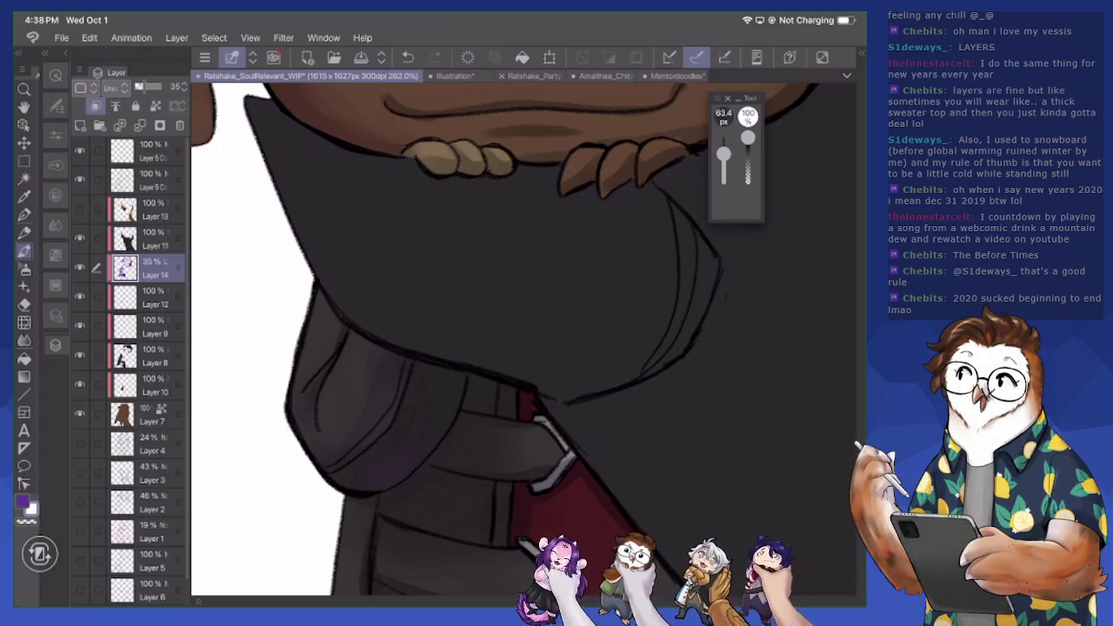
{"action": "scroll", "coordinate": [521, 339], "scroll_direction": "down", "scroll_amount": 2}
{"action": "scroll", "coordinate": [522, 339], "scroll_direction": "down", "scroll_amount": 2}
{"action": "scroll", "coordinate": [522, 339], "scroll_direction": "down", "scroll_amount": 5}
{"action": "scroll", "coordinate": [522, 339], "scroll_direction": "down", "scroll_amount": 1}
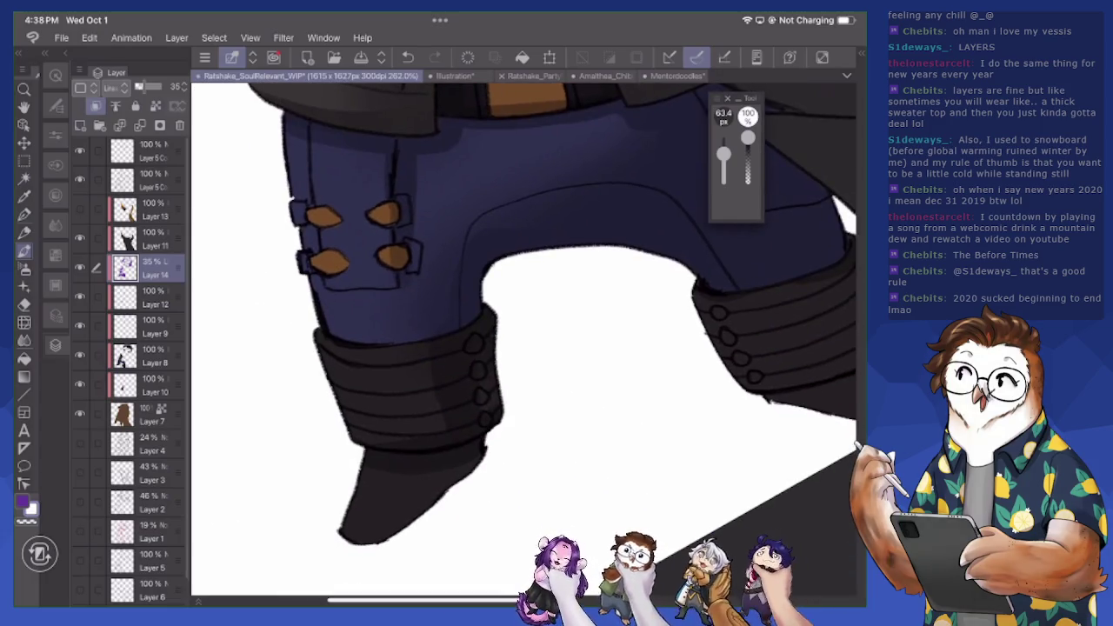
{"action": "left_click_drag", "start_coordinate": [493, 394], "coordinate": [498, 401]}
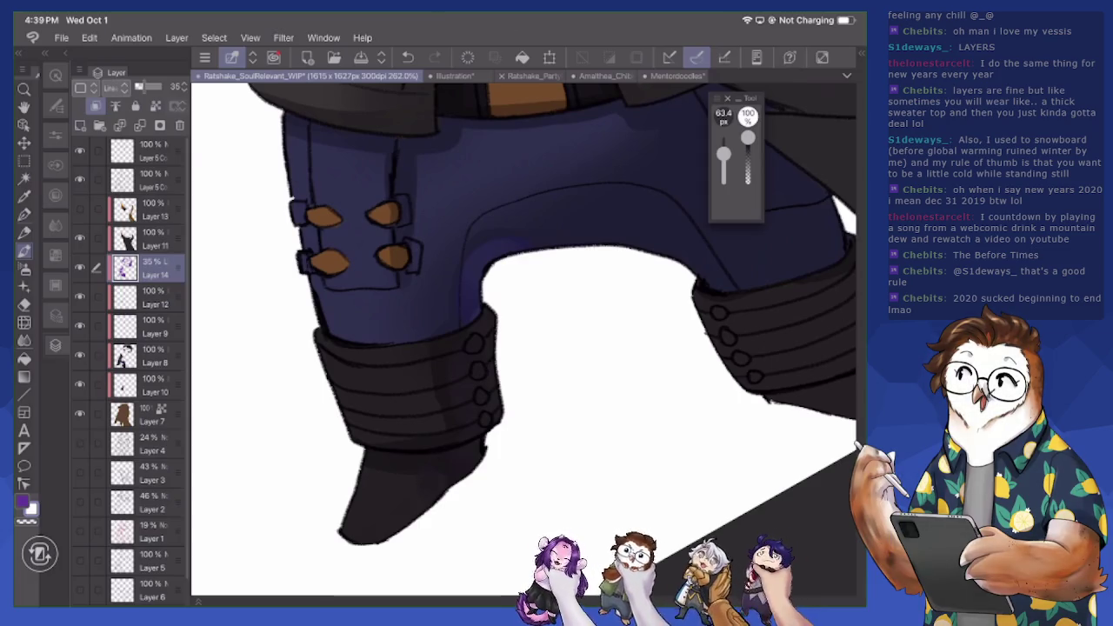
- In purple, paint dark shading on the other boot's cuff sides and bottom
{"action": "key", "text": "x"}
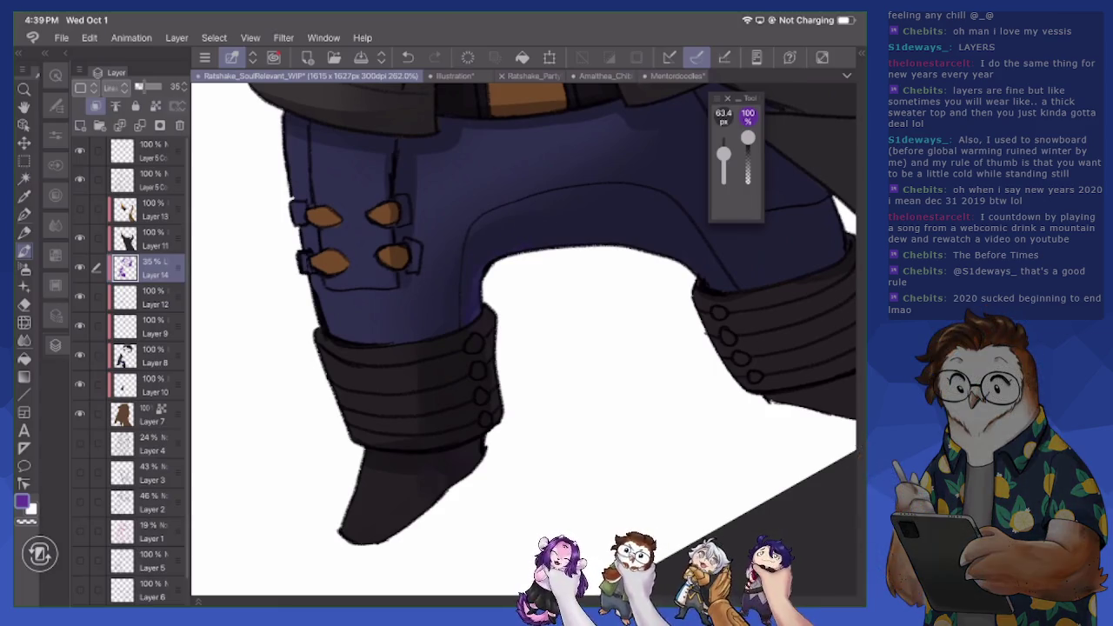
{"action": "left_click_drag", "start_coordinate": [757, 348], "coordinate": [513, 366]}
{"action": "left_click_drag", "start_coordinate": [521, 320], "coordinate": [511, 416]}
{"action": "left_click_drag", "start_coordinate": [576, 375], "coordinate": [557, 428]}
{"action": "left_click_drag", "start_coordinate": [571, 305], "coordinate": [557, 376]}
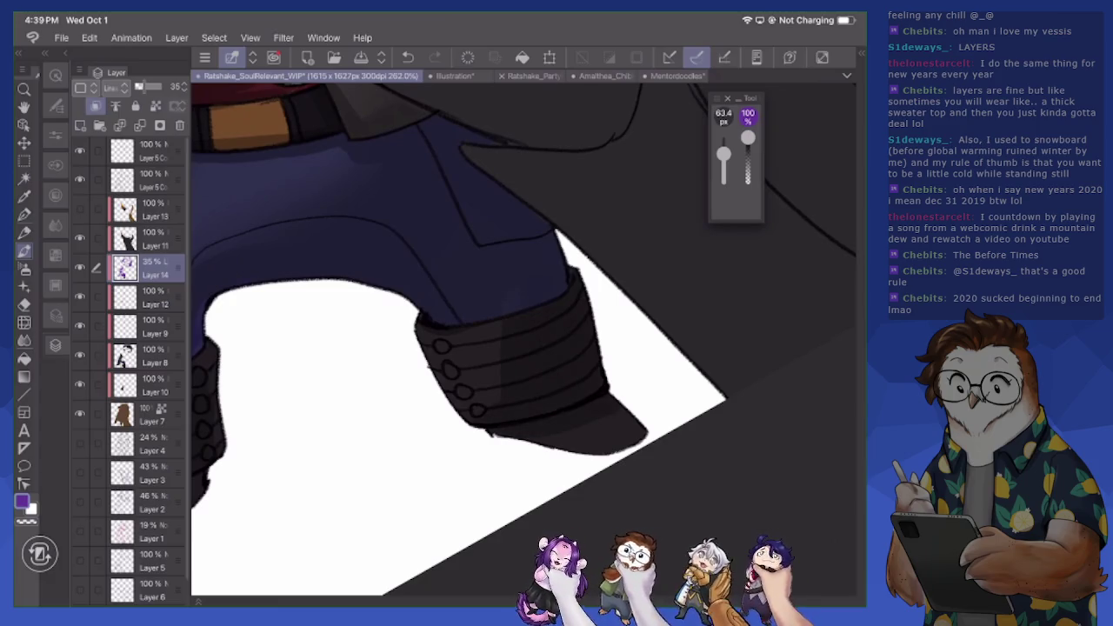
{"action": "left_click_drag", "start_coordinate": [544, 440], "coordinate": [608, 444]}
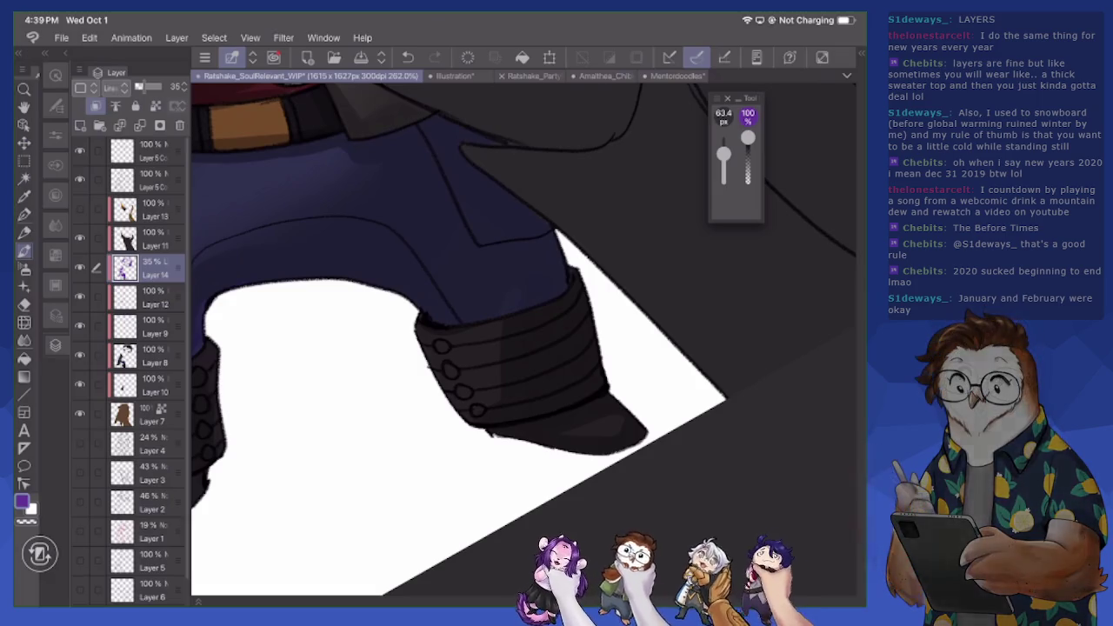
{"action": "left_click_drag", "start_coordinate": [521, 348], "coordinate": [511, 354]}
- Darken the big ear's inner curve, lower edges and inner highlight
{"action": "left_click_drag", "start_coordinate": [522, 260], "coordinate": [522, 522]}
{"action": "mouse_move", "coordinate": [522, 392]}
{"action": "left_mouse_down"}
{"action": "mouse_move", "coordinate": [522, 252]}
{"action": "mouse_move", "coordinate": [539, 461]}
{"action": "left_mouse_up"}
{"action": "left_click_drag", "start_coordinate": [539, 260], "coordinate": [557, 426]}
{"action": "mouse_move", "coordinate": [565, 130]}
{"action": "left_mouse_down"}
{"action": "mouse_move", "coordinate": [608, 434]}
{"action": "mouse_move", "coordinate": [443, 548]}
{"action": "left_mouse_up"}
{"action": "left_click_drag", "start_coordinate": [587, 265], "coordinate": [552, 431]}
{"action": "left_click_drag", "start_coordinate": [531, 393], "coordinate": [520, 439]}
{"action": "mouse_move", "coordinate": [578, 459]}
{"action": "left_mouse_down"}
{"action": "mouse_move", "coordinate": [598, 384]}
{"action": "mouse_move", "coordinate": [577, 440]}
{"action": "left_mouse_up"}
{"action": "mouse_move", "coordinate": [522, 213]}
{"action": "left_mouse_down"}
{"action": "mouse_move", "coordinate": [567, 278]}
{"action": "mouse_move", "coordinate": [569, 303]}
{"action": "mouse_move", "coordinate": [561, 332]}
{"action": "mouse_move", "coordinate": [524, 339]}
{"action": "left_mouse_up"}
{"action": "key", "text": "x"}
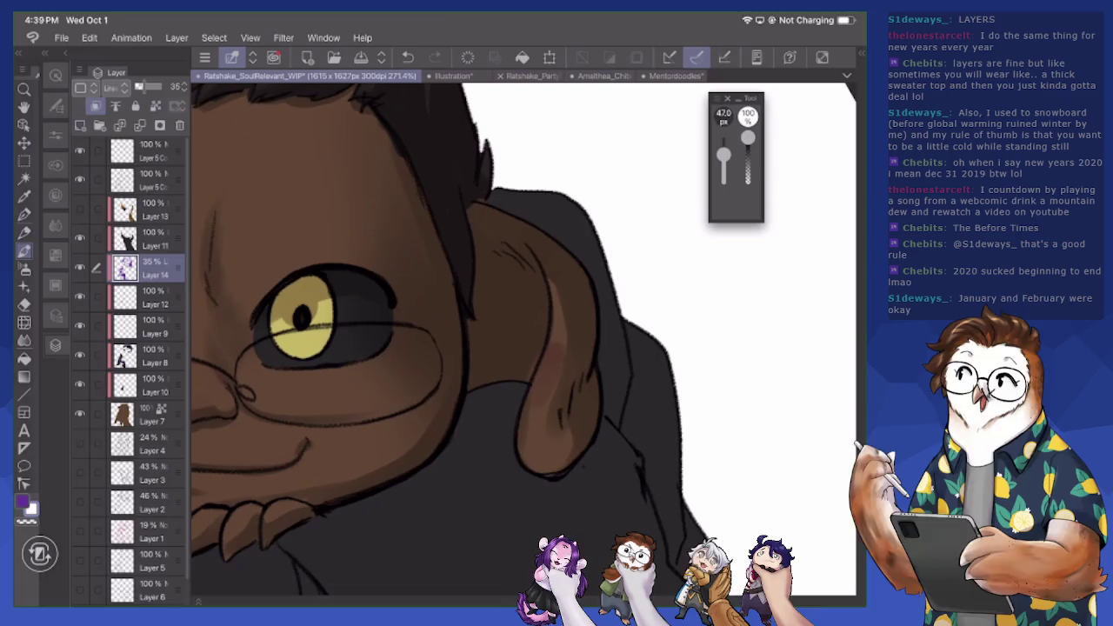
- Paint a thin light ear-edge stroke and a large ~95 px pink highlight in the inner ear
{"action": "mouse_move", "coordinate": [524, 406]}
{"action": "left_mouse_down"}
{"action": "mouse_move", "coordinate": [526, 441]}
{"action": "mouse_move", "coordinate": [568, 313]}
{"action": "left_mouse_up"}
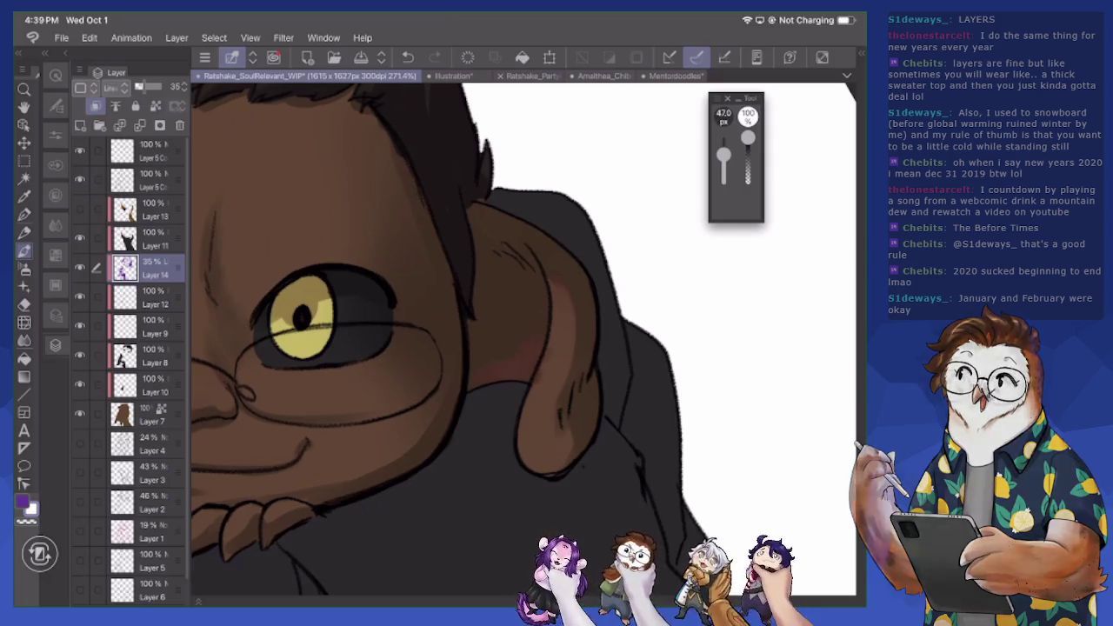
{"action": "left_click_drag", "start_coordinate": [525, 342], "coordinate": [487, 342]}
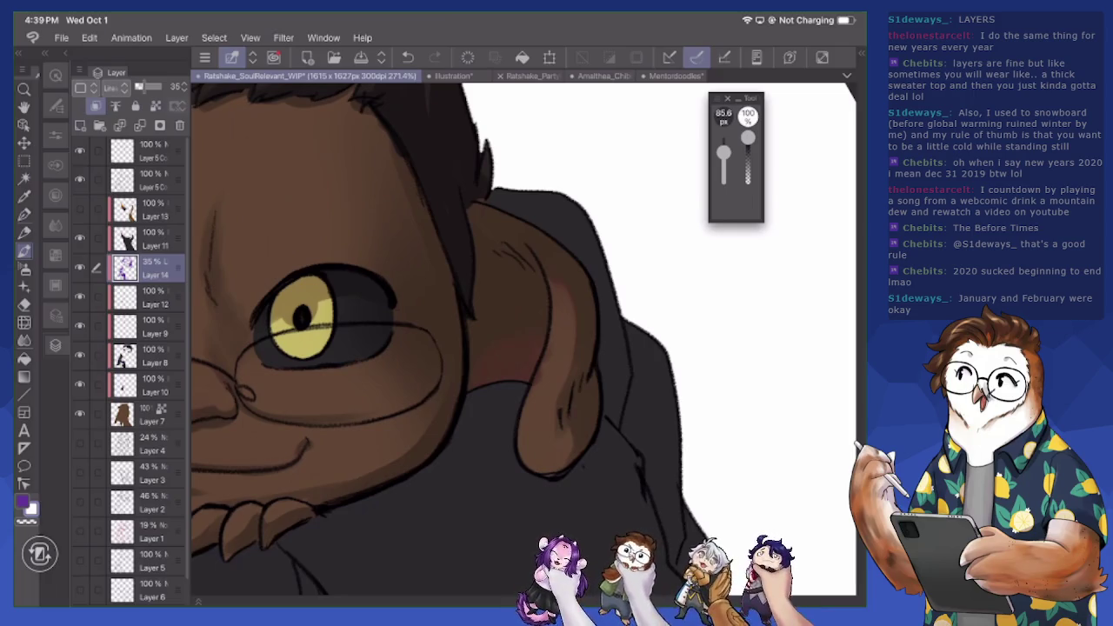
{"action": "left_click_drag", "start_coordinate": [541, 313], "coordinate": [542, 349]}
{"action": "key", "text": "e"}
{"action": "key", "text": "b"}
{"action": "key", "text": "x"}
- Shade the inner ear in purple, finishing with a 19.1 px brush
{"action": "left_click_drag", "start_coordinate": [544, 300], "coordinate": [544, 366]}
{"action": "left_click_drag", "start_coordinate": [574, 285], "coordinate": [573, 365]}
{"action": "key", "text": "bracketleft"}
{"action": "key", "text": "bracketleft"}
{"action": "key", "text": "bracketleft"}
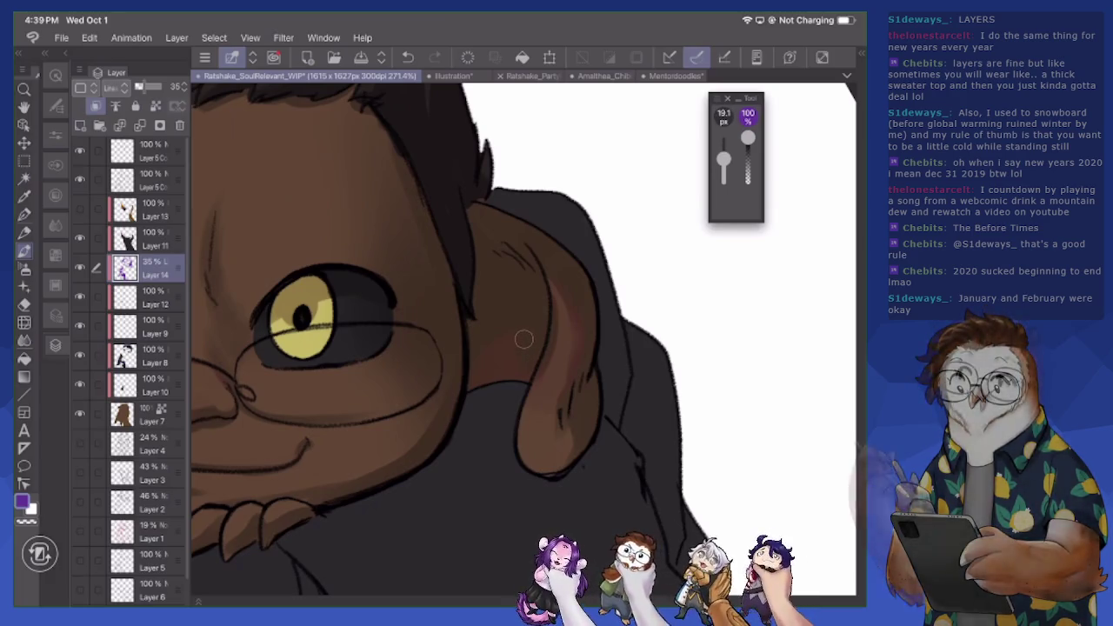
{"action": "left_click_drag", "start_coordinate": [523, 339], "coordinate": [549, 385]}
{"action": "left_click_drag", "start_coordinate": [561, 329], "coordinate": [561, 355]}
{"action": "left_click_drag", "start_coordinate": [532, 391], "coordinate": [546, 404]}
{"action": "left_click_drag", "start_coordinate": [557, 348], "coordinate": [555, 388]}
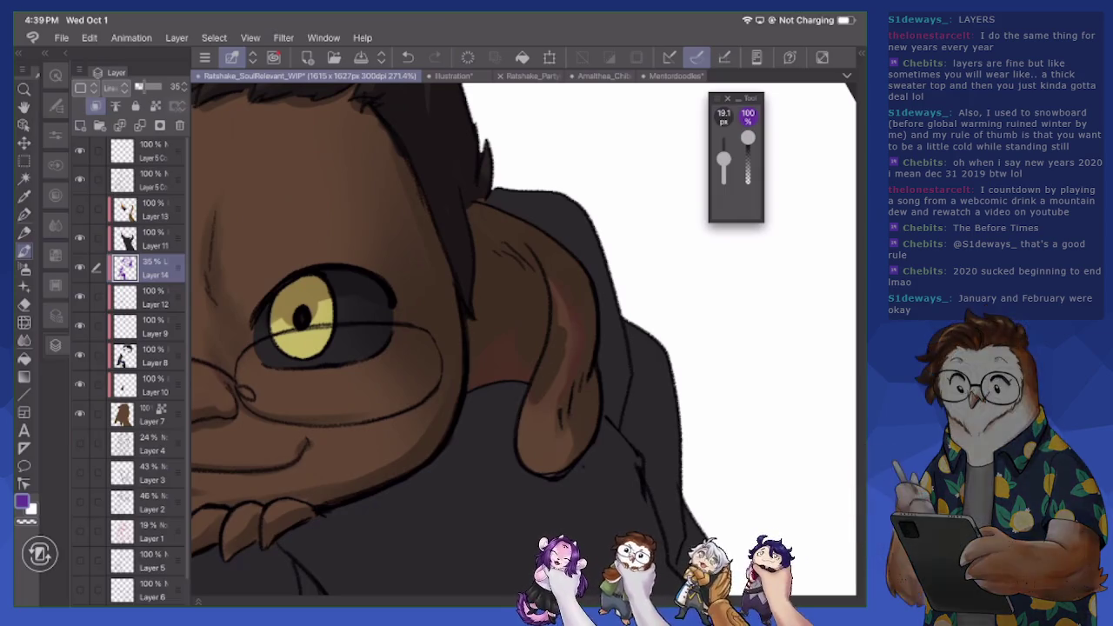
- Erase some dark ear shading, then re-darken inner-ear strips with a 63.4 px brush
{"action": "key", "text": "e"}
{"action": "left_click_drag", "start_coordinate": [557, 313], "coordinate": [539, 391]}
{"action": "left_click_drag", "start_coordinate": [548, 352], "coordinate": [548, 400]}
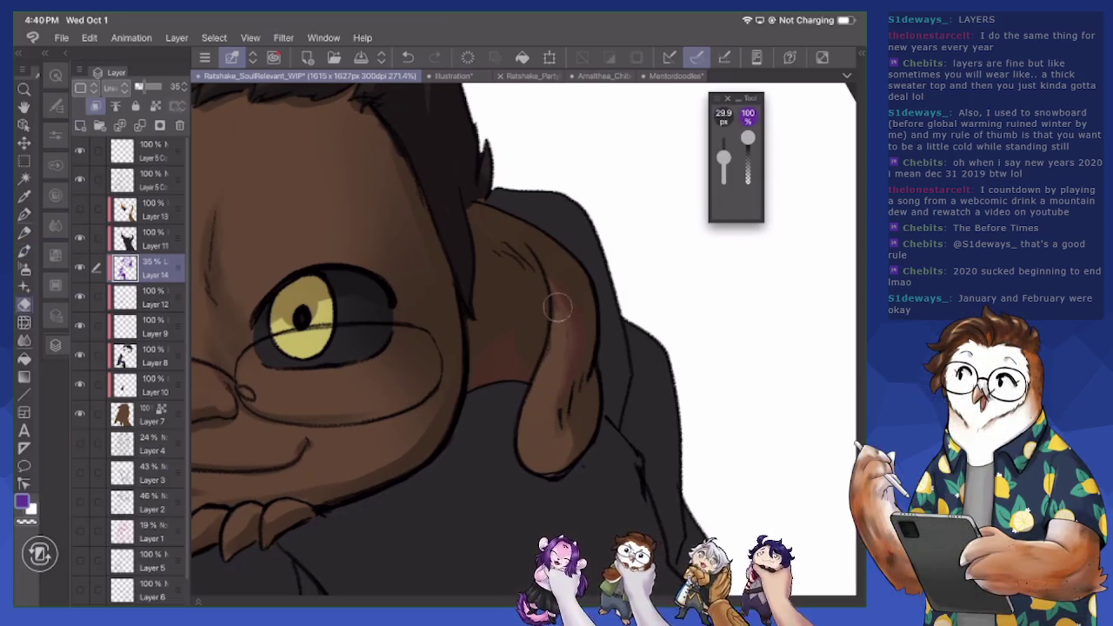
{"action": "key", "text": "p"}
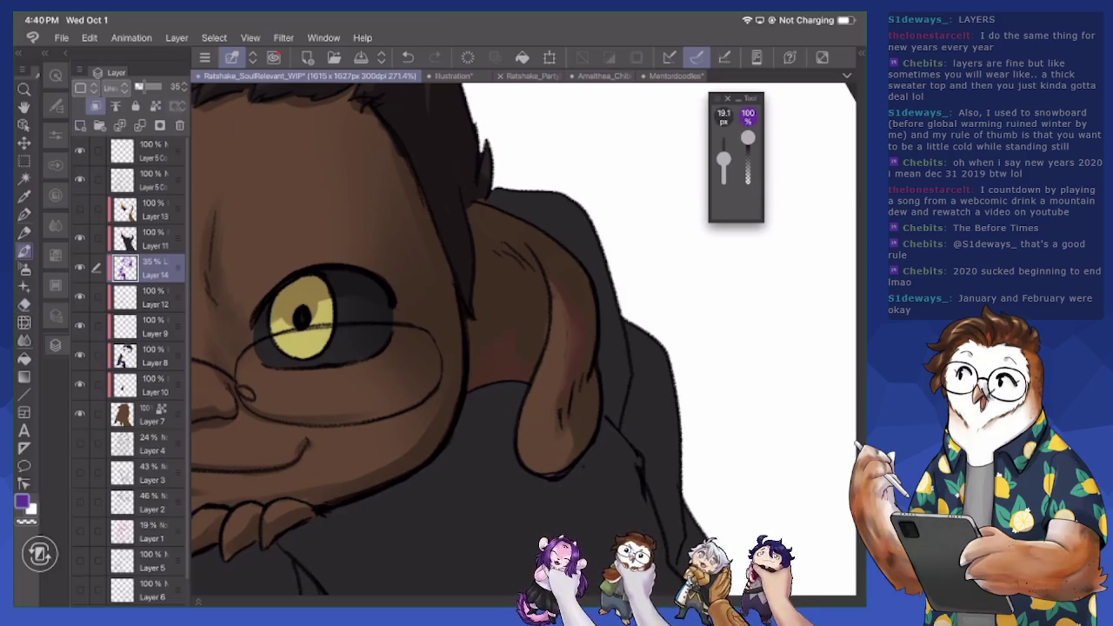
{"action": "left_click_drag", "start_coordinate": [723, 159], "coordinate": [724, 153]}
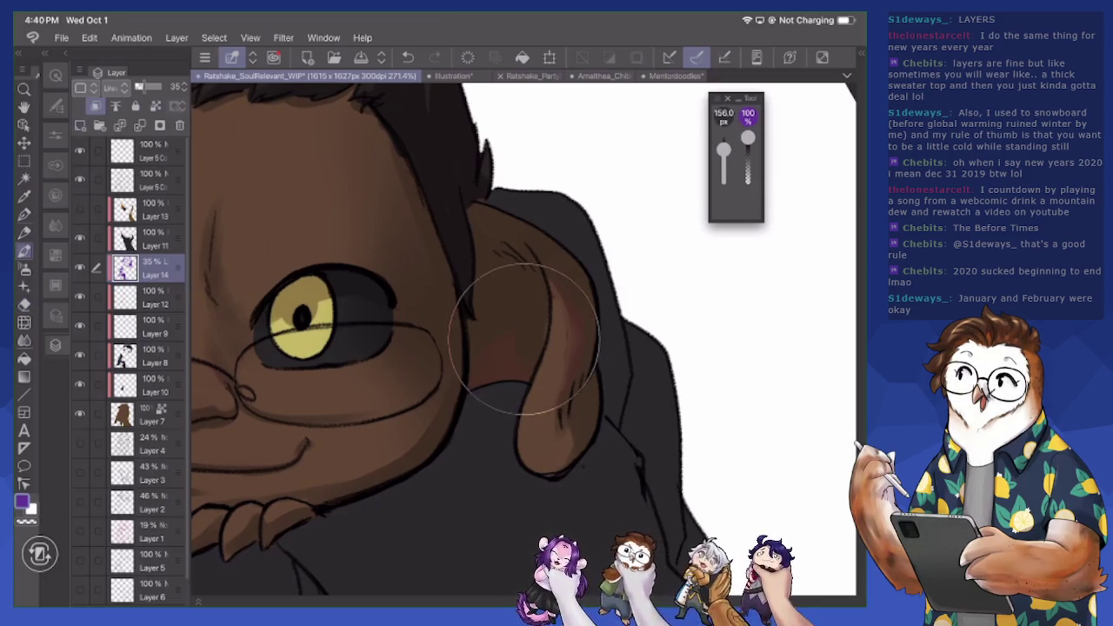
{"action": "left_click_drag", "start_coordinate": [561, 292], "coordinate": [561, 388]}
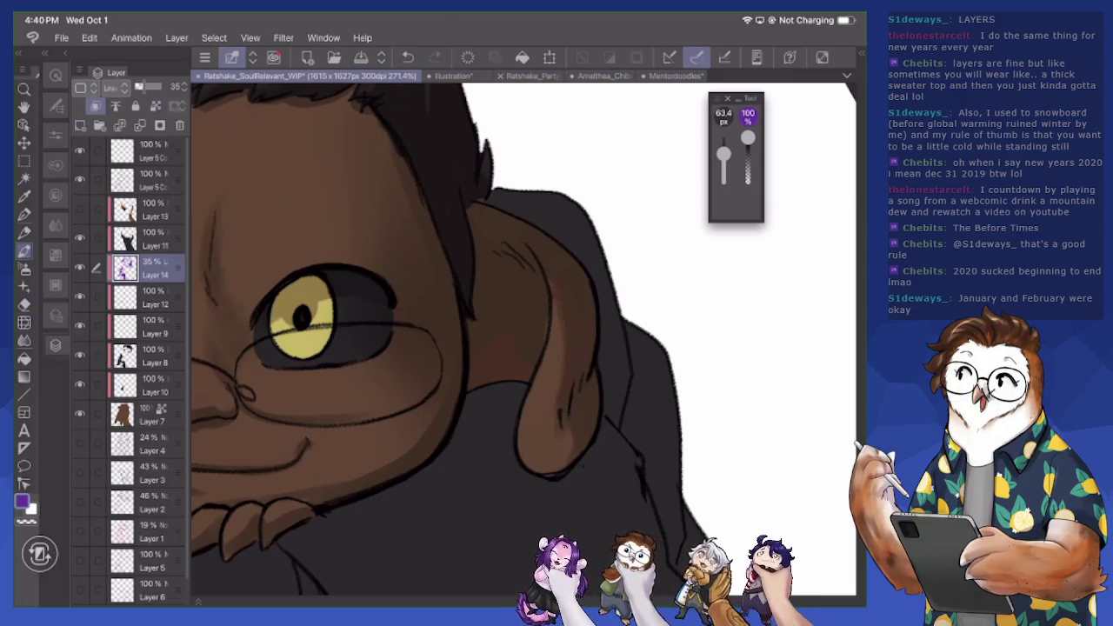
{"action": "left_click_drag", "start_coordinate": [554, 299], "coordinate": [554, 318]}
{"action": "left_click_drag", "start_coordinate": [553, 370], "coordinate": [549, 435]}
- Lighten strips of the inner ear in white, undoing the final lower stroke
{"action": "key", "text": "x"}
{"action": "left_click_drag", "start_coordinate": [548, 393], "coordinate": [550, 426]}
{"action": "left_click_drag", "start_coordinate": [567, 345], "coordinate": [565, 378]}
{"action": "left_click_drag", "start_coordinate": [563, 318], "coordinate": [563, 334]}
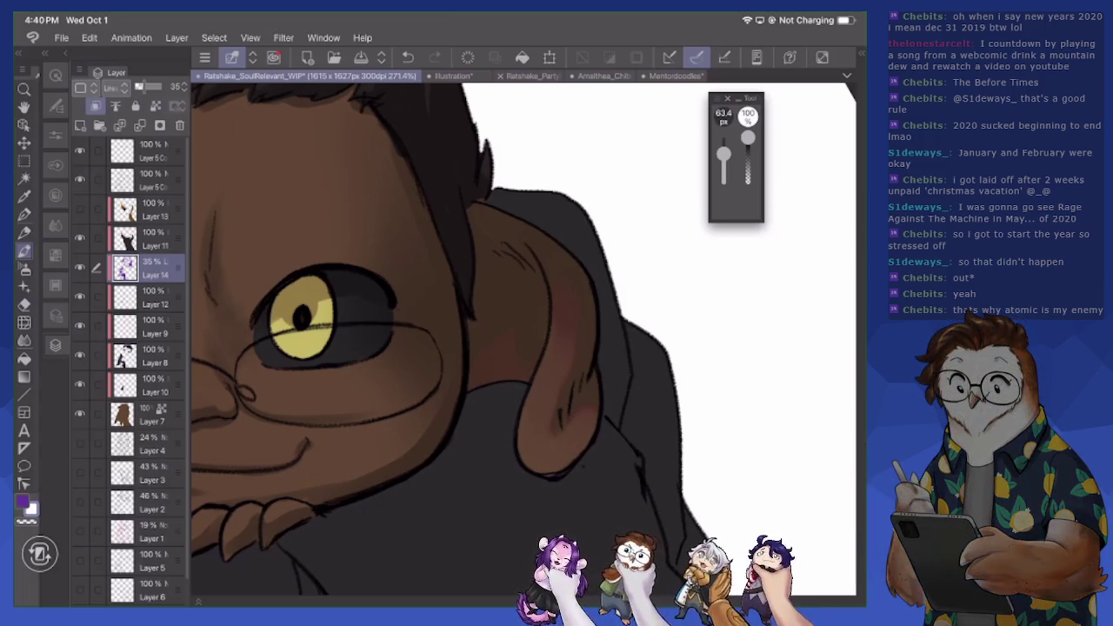
{"action": "left_click_drag", "start_coordinate": [557, 389], "coordinate": [556, 433]}
{"action": "key", "text": "ctrl+z"}
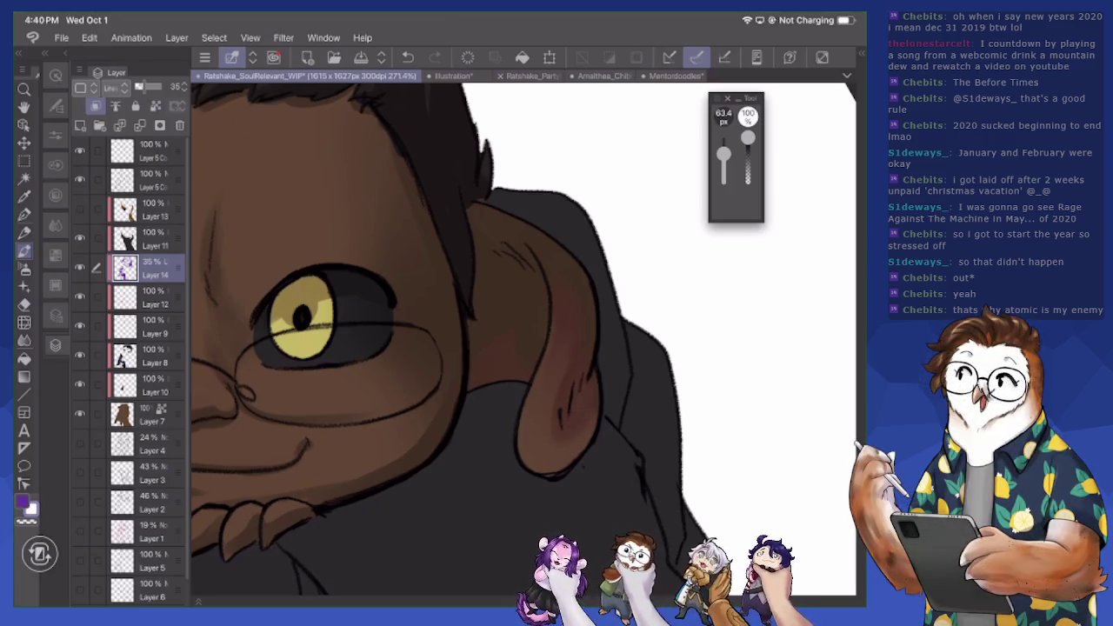
- Zoom onto the face and shade the area left of the right eye
{"action": "scroll", "coordinate": [521, 339], "scroll_direction": "down", "scroll_amount": 5}
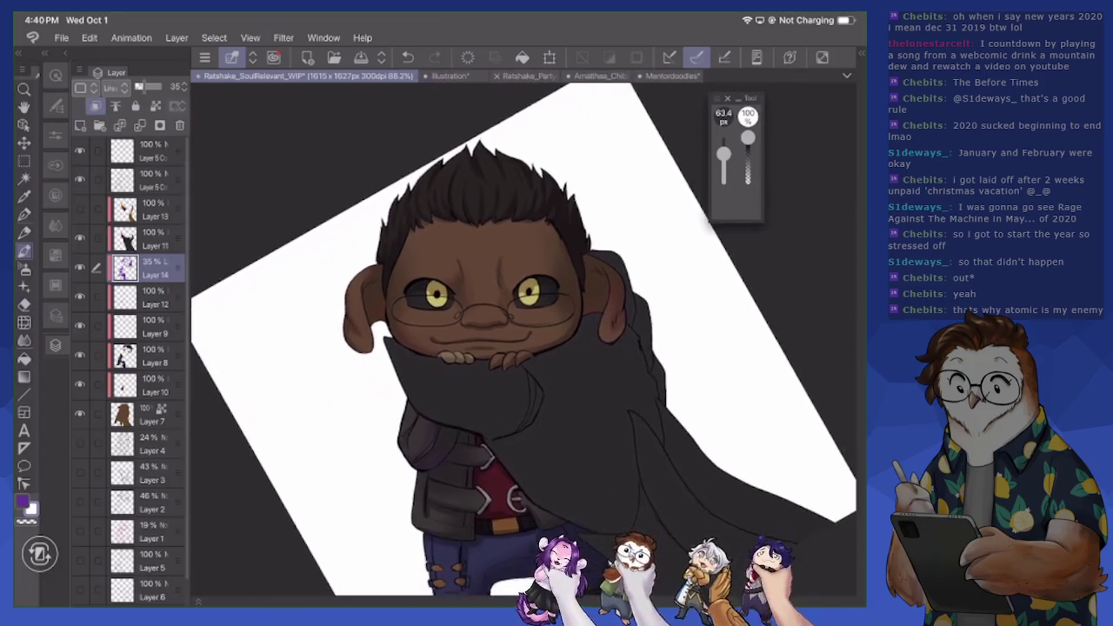
{"action": "scroll", "coordinate": [522, 339], "scroll_direction": "up", "scroll_amount": 2}
{"action": "scroll", "coordinate": [522, 339], "scroll_direction": "up", "scroll_amount": 2}
{"action": "scroll", "coordinate": [522, 339], "scroll_direction": "up", "scroll_amount": 2}
{"action": "scroll", "coordinate": [522, 339], "scroll_direction": "up", "scroll_amount": 2}
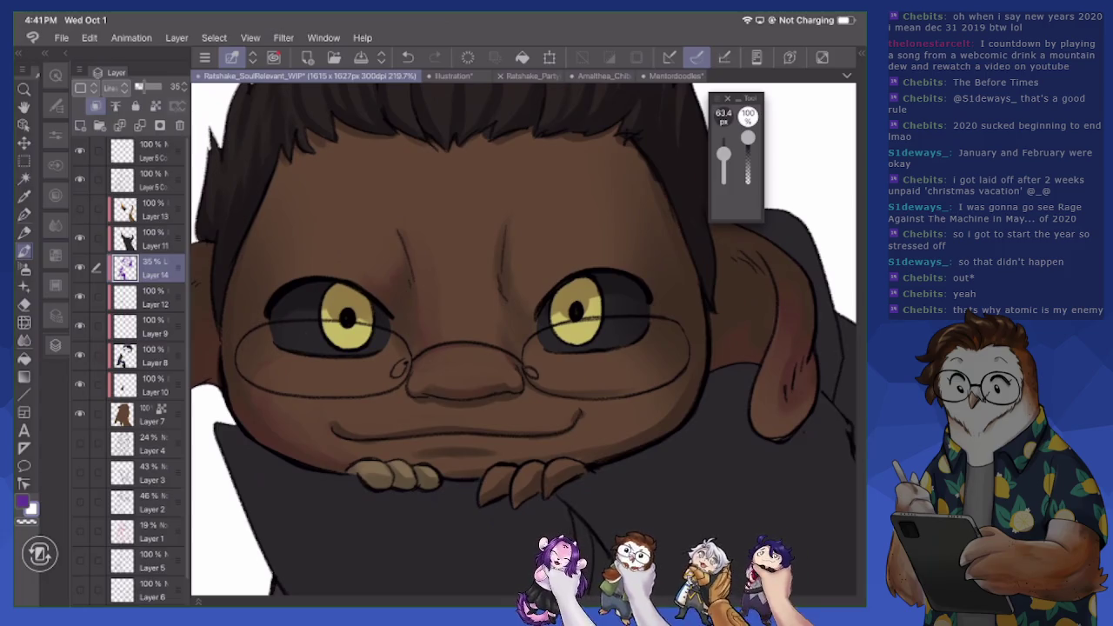
{"action": "left_click_drag", "start_coordinate": [535, 305], "coordinate": [511, 247]}
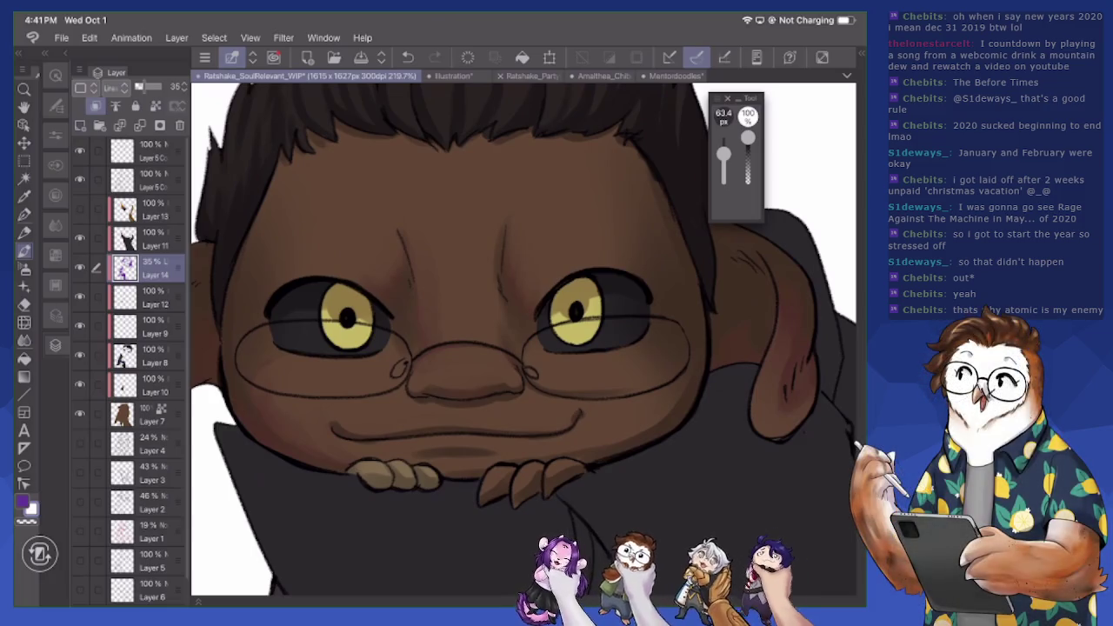
- With a 16.4 px purple brush, draw a forehead wrinkle and shade beneath the nose
{"action": "key", "text": "x"}
{"action": "key", "text": "bracketleft"}
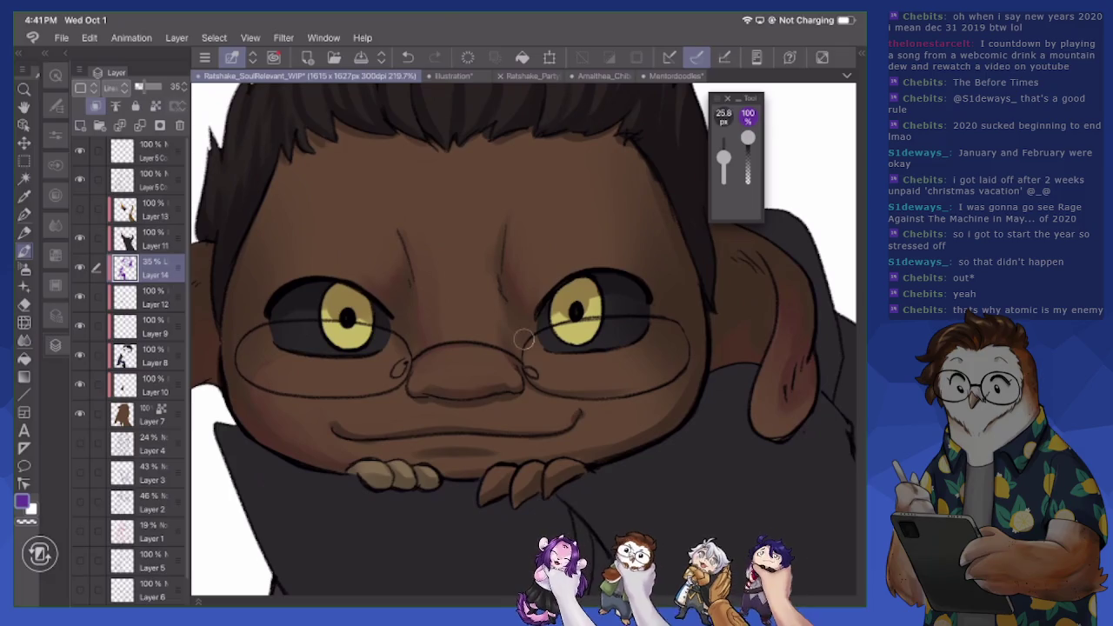
{"action": "left_click_drag", "start_coordinate": [408, 241], "coordinate": [419, 290]}
{"action": "left_click_drag", "start_coordinate": [437, 387], "coordinate": [497, 383]}
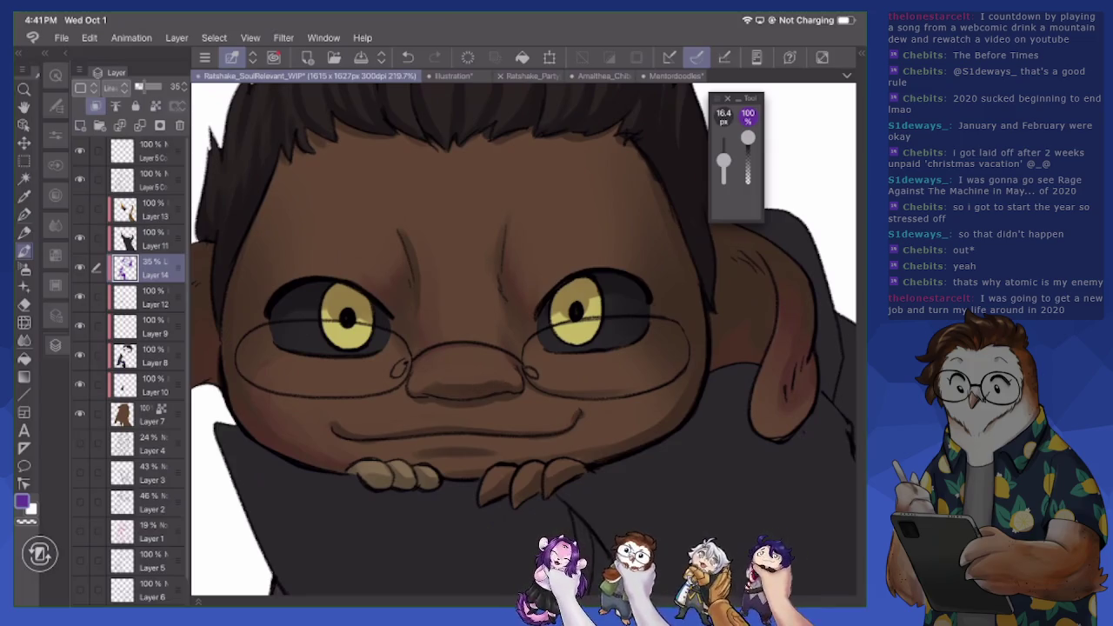
- Switch to white and adjust the view around the nose
{"action": "key", "text": "c"}
{"action": "left_click_drag", "start_coordinate": [522, 330], "coordinate": [452, 260]}
{"action": "scroll", "coordinate": [565, 313], "scroll_direction": "up", "scroll_amount": 3}
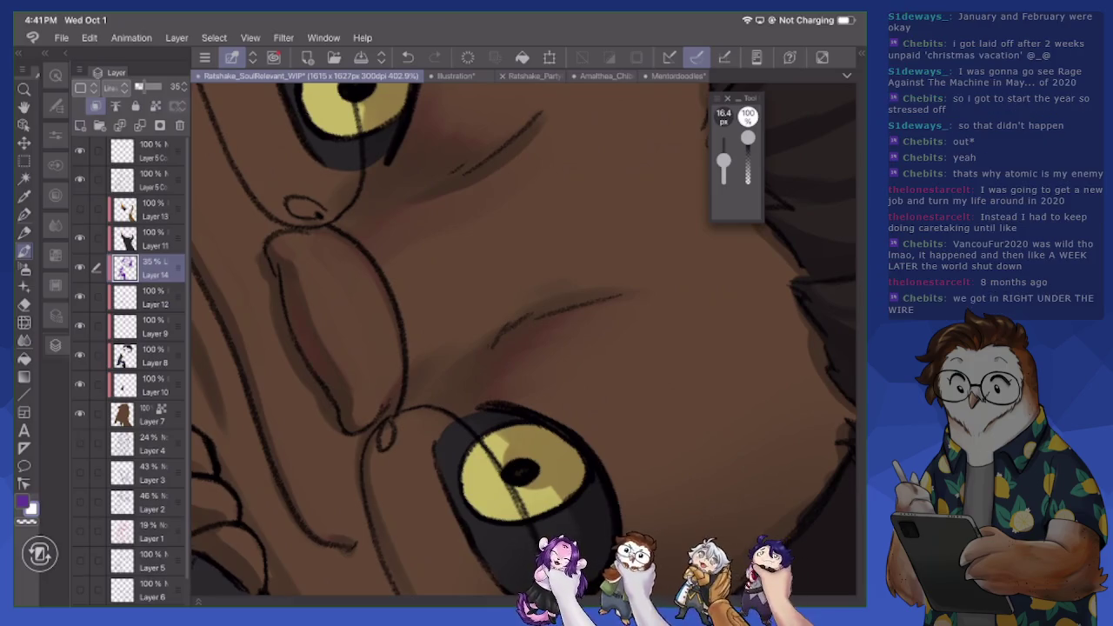
{"action": "scroll", "coordinate": [522, 339], "scroll_direction": "down", "scroll_amount": 3}
{"action": "scroll", "coordinate": [522, 339], "scroll_direction": "down", "scroll_amount": 5}
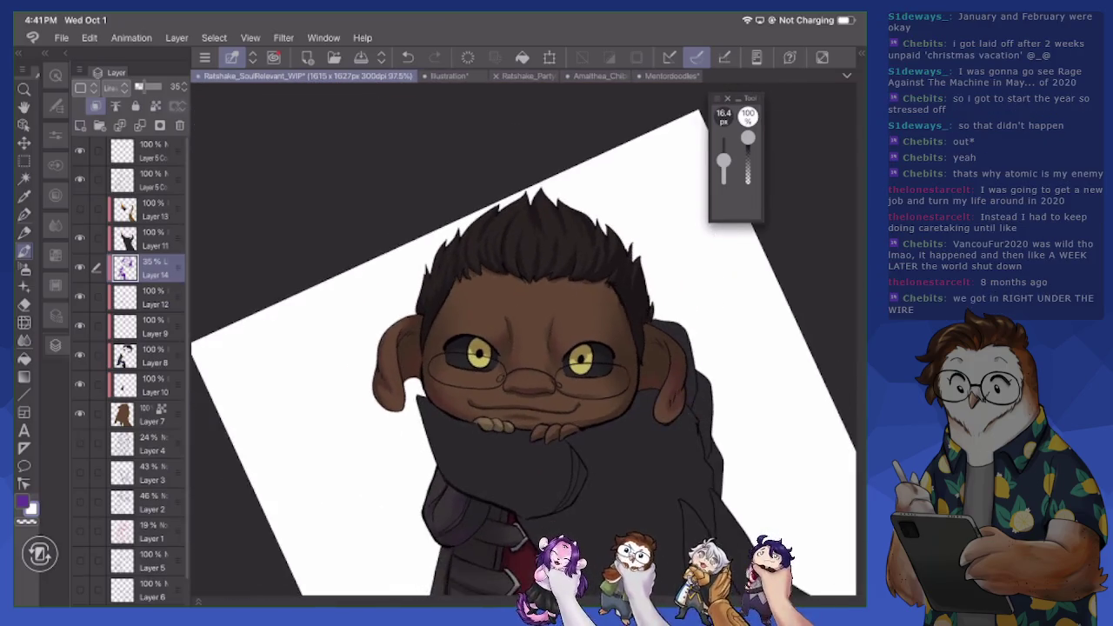
{"action": "scroll", "coordinate": [522, 339], "scroll_direction": "up", "scroll_amount": 3}
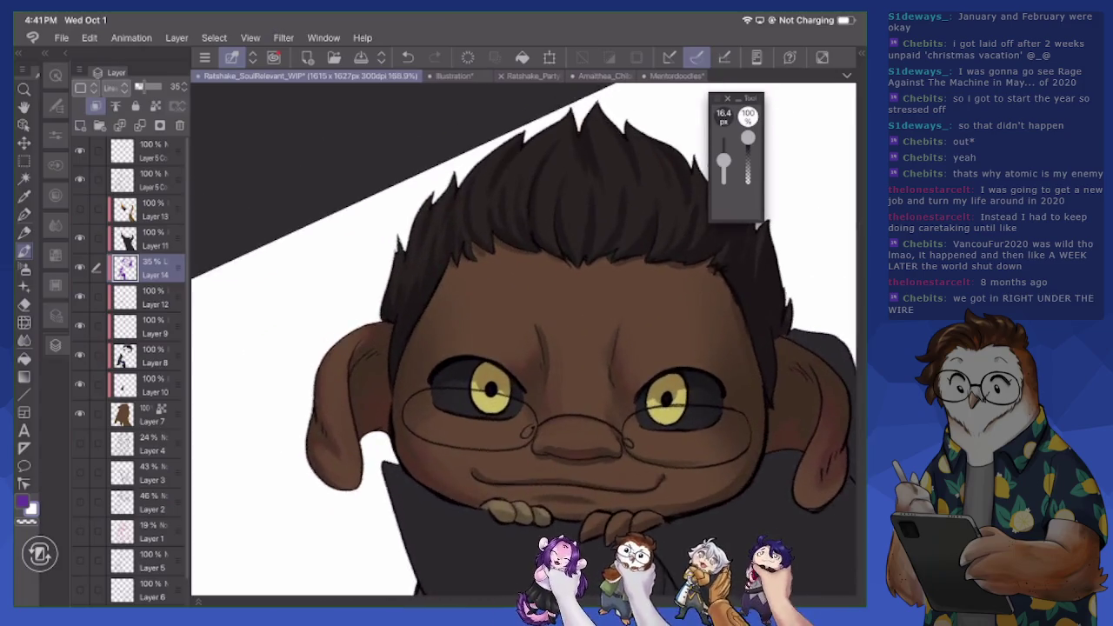
- Pan across the face and change the brush size from 25.6 px to 47.0 px
{"action": "scroll", "coordinate": [522, 339], "scroll_direction": "up", "scroll_amount": 2}
{"action": "scroll", "coordinate": [521, 339], "scroll_direction": "up", "scroll_amount": 2}
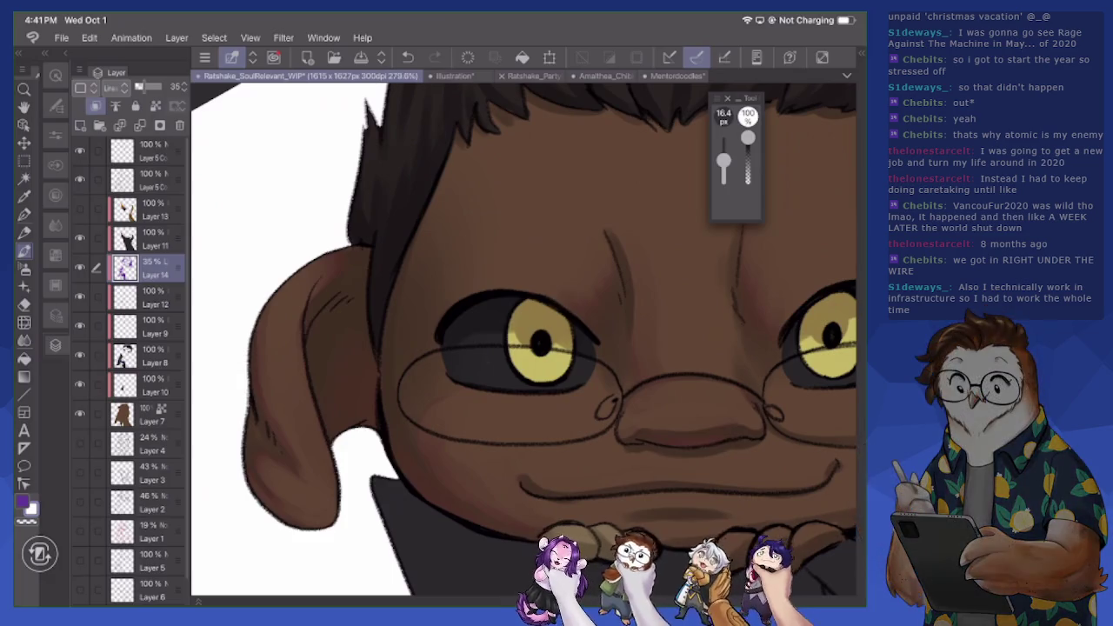
{"action": "key", "text": "bracketright"}
{"action": "key", "text": "bracketleft"}
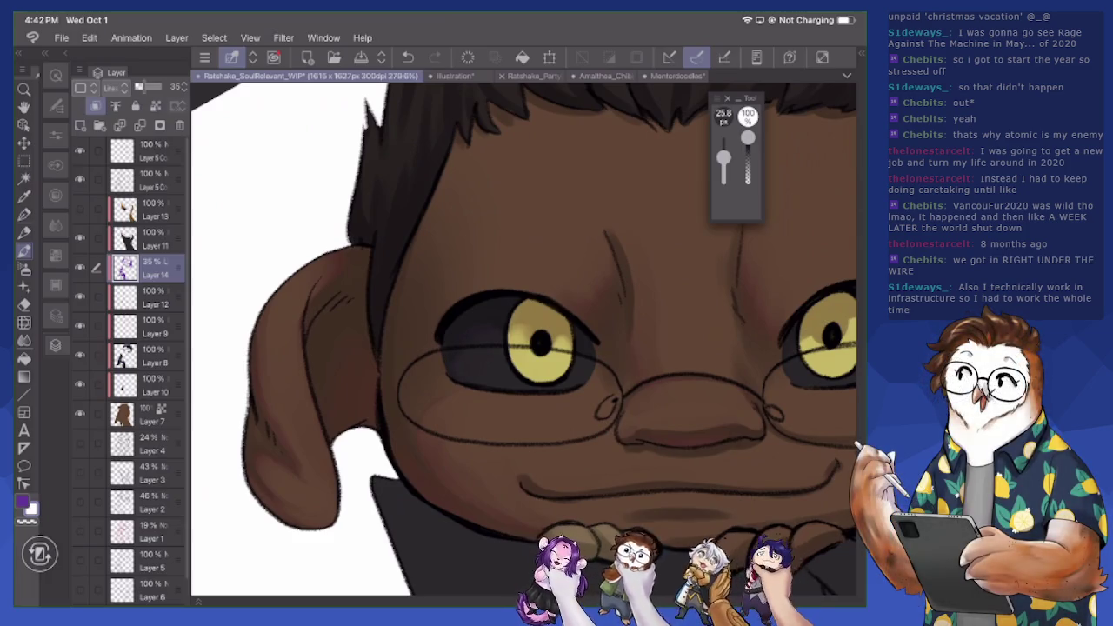
{"action": "scroll", "coordinate": [523, 339], "scroll_direction": "right", "scroll_amount": 5}
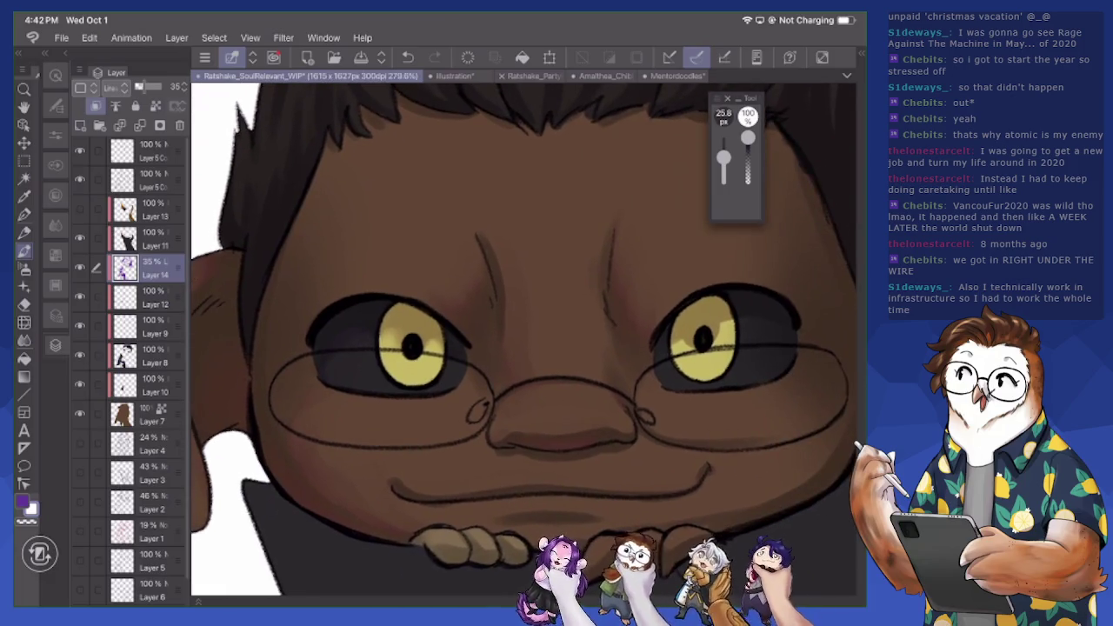
{"action": "scroll", "coordinate": [524, 339], "scroll_direction": "right", "scroll_amount": 4}
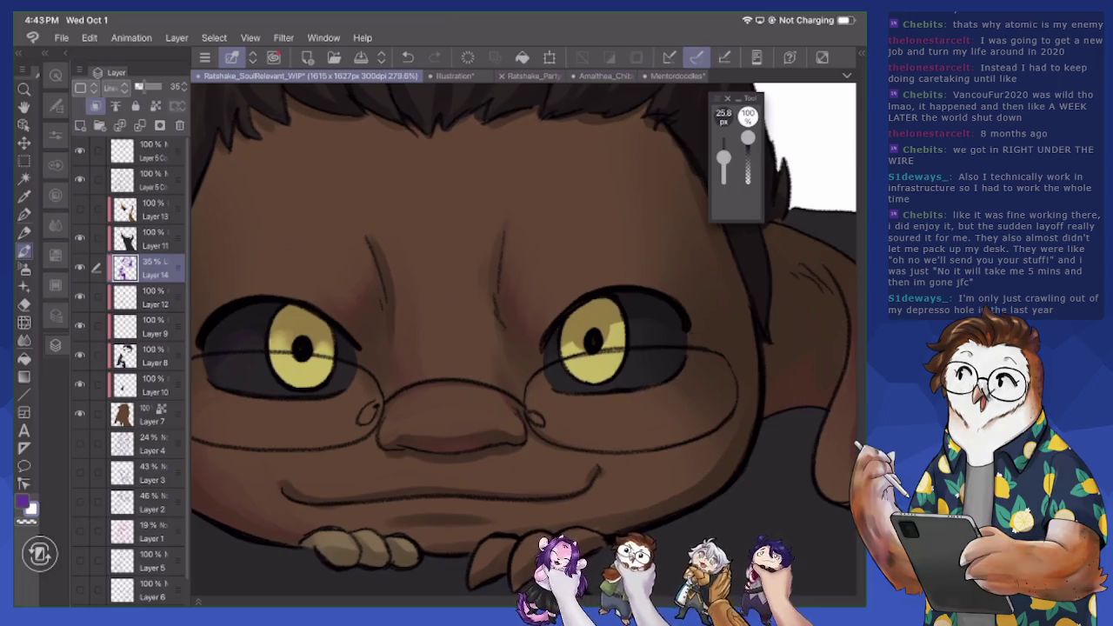
{"action": "left_click_drag", "start_coordinate": [523, 339], "coordinate": [544, 339]}
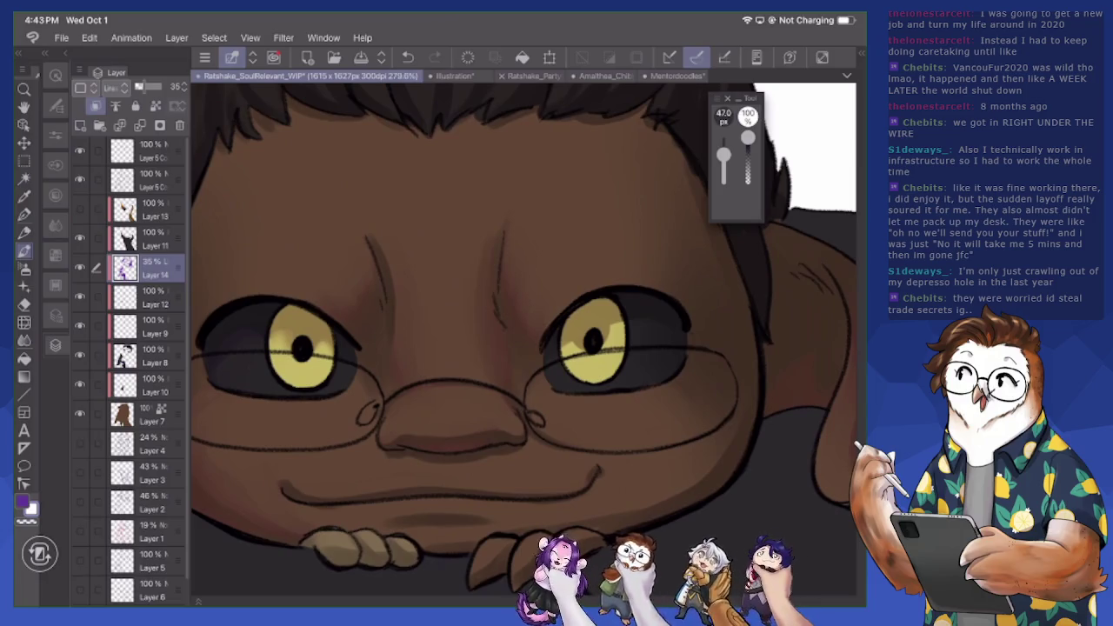
{"action": "scroll", "coordinate": [522, 339], "scroll_direction": "down", "scroll_amount": 3}
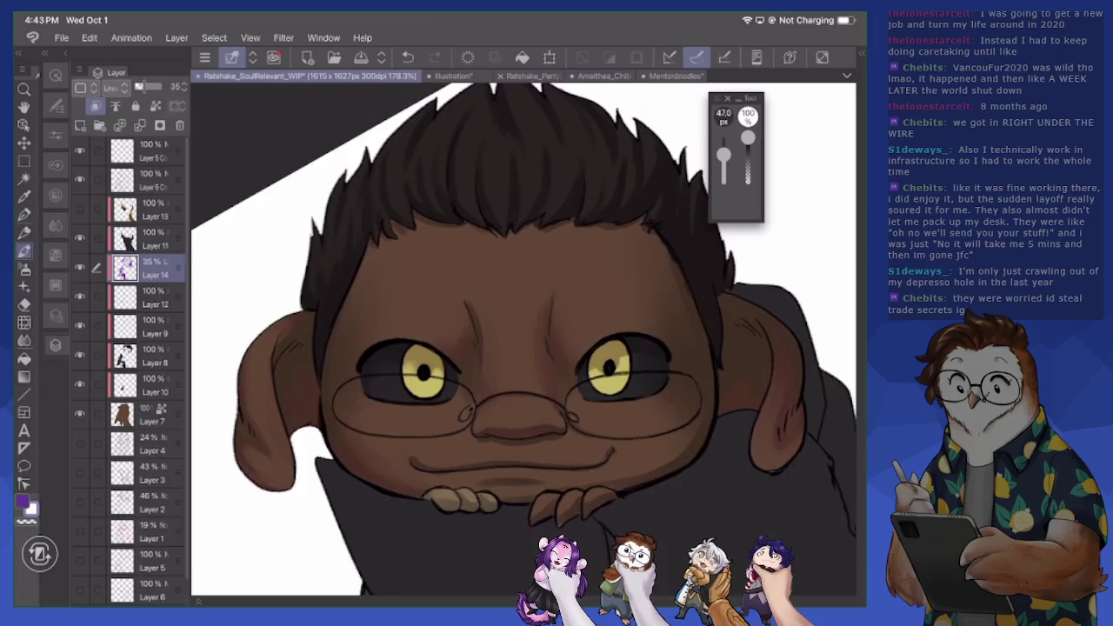
- Rotate the view to the torso and darken the shading near the lower jacket pocket
{"action": "left_click_drag", "start_coordinate": [500, 383], "coordinate": [592, 361]}
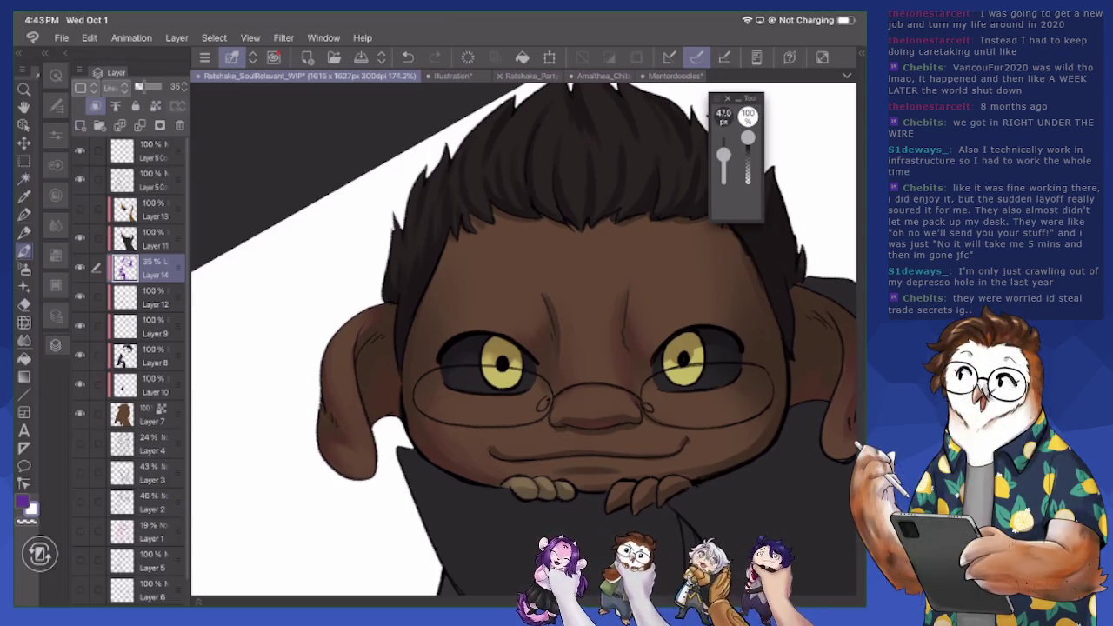
{"action": "left_click_drag", "start_coordinate": [592, 383], "coordinate": [418, 383]}
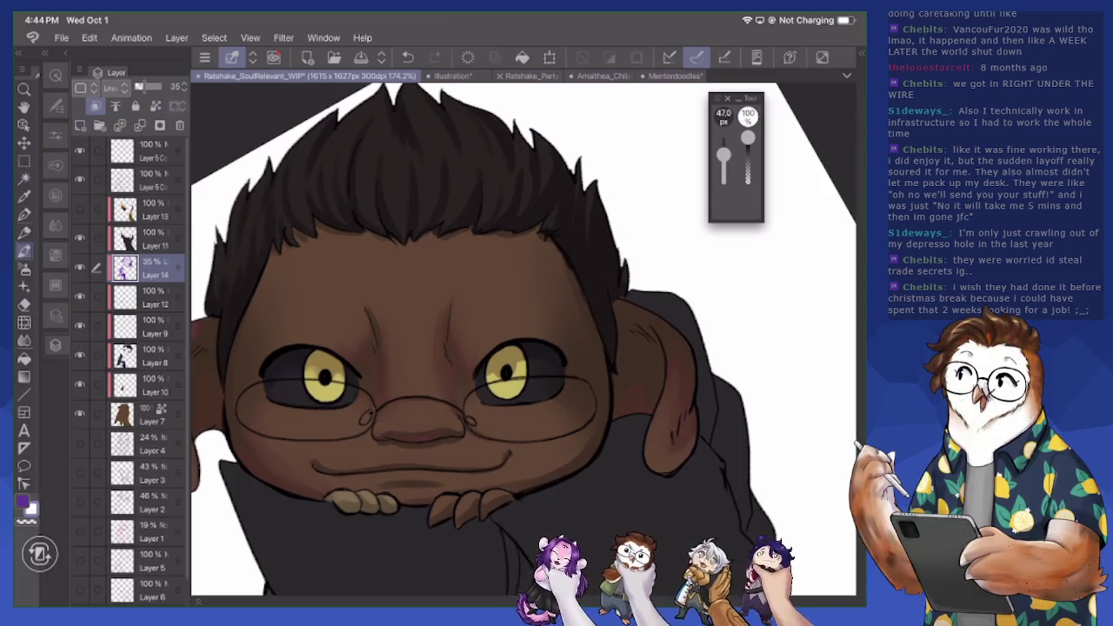
{"action": "scroll", "coordinate": [521, 339], "scroll_direction": "down", "scroll_amount": 5}
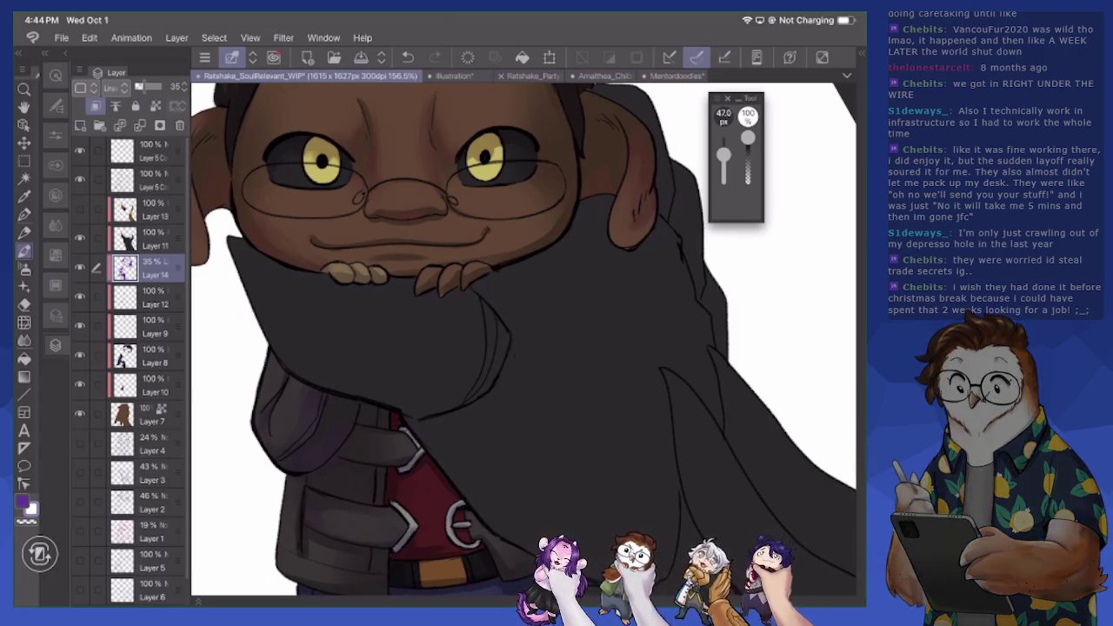
{"action": "left_click_drag", "start_coordinate": [312, 555], "coordinate": [357, 584]}
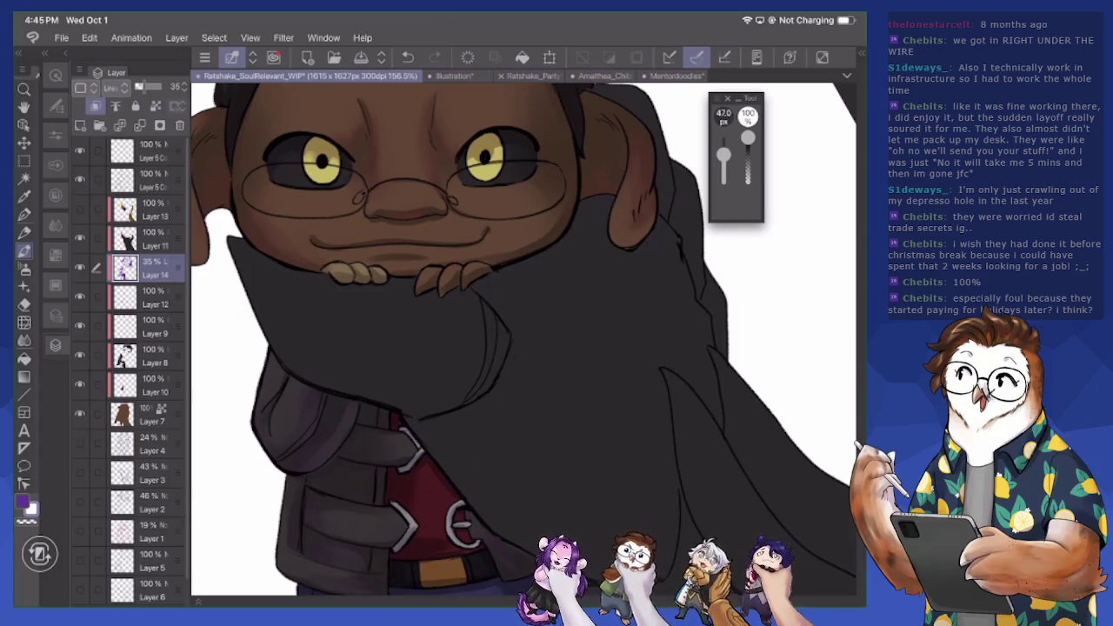
{"action": "scroll", "coordinate": [522, 339], "scroll_direction": "down", "scroll_amount": 5}
{"action": "scroll", "coordinate": [522, 339], "scroll_direction": "down", "scroll_amount": 4}
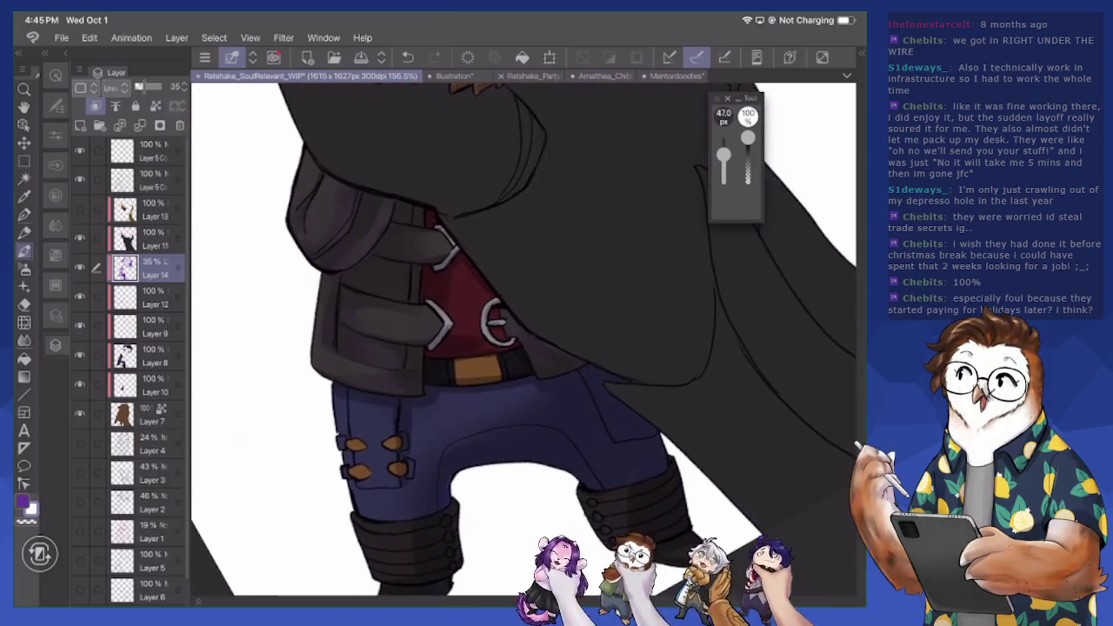
- Zoom in on the boot and set the brush size to 85.6 px
{"action": "scroll", "coordinate": [521, 339], "scroll_direction": "down", "scroll_amount": 3}
{"action": "scroll", "coordinate": [522, 339], "scroll_direction": "up", "scroll_amount": 2}
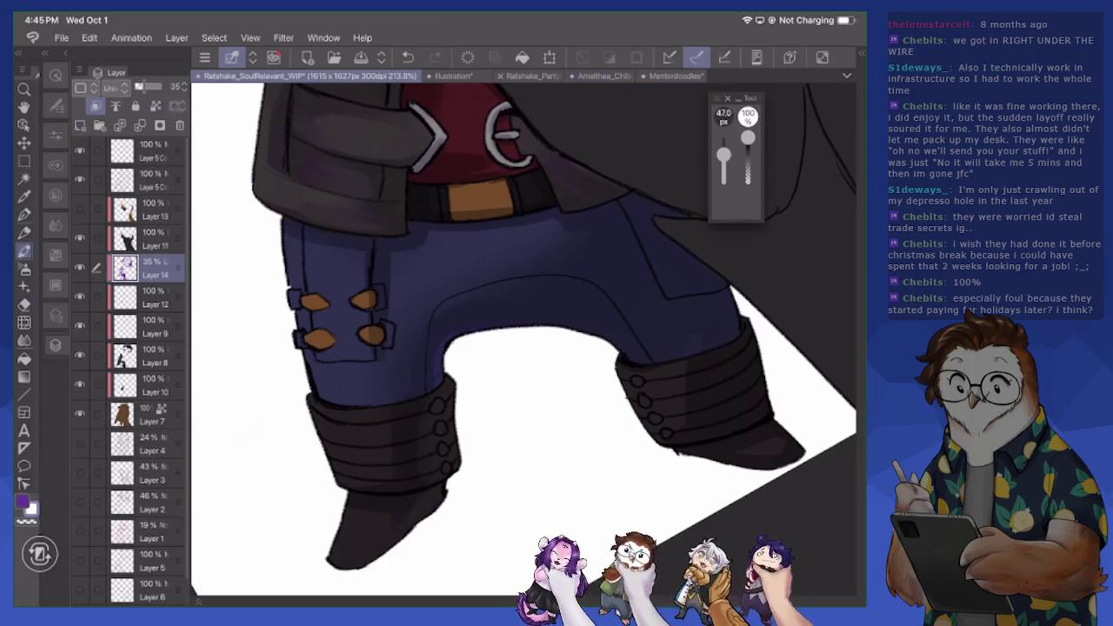
{"action": "scroll", "coordinate": [522, 339], "scroll_direction": "right", "scroll_amount": 3}
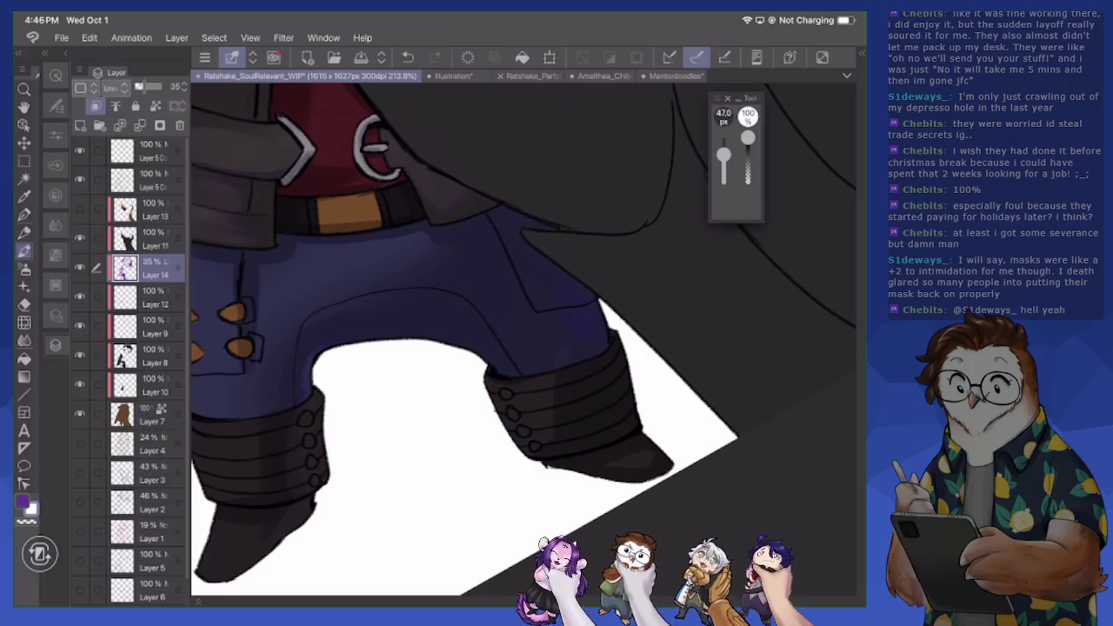
{"action": "scroll", "coordinate": [521, 348], "scroll_direction": "up", "scroll_amount": 5}
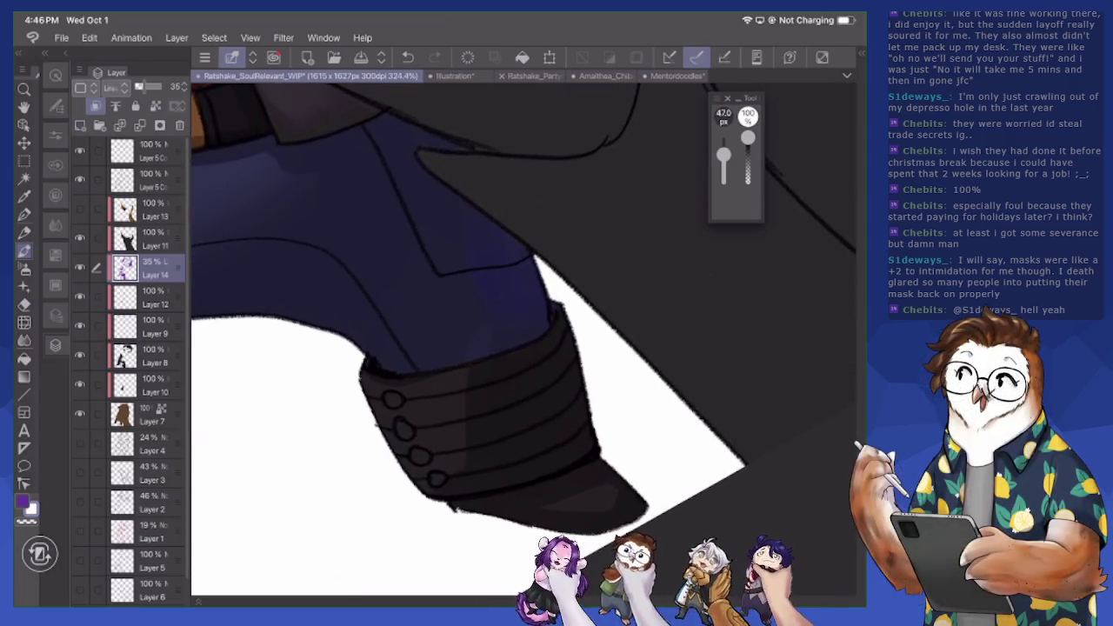
{"action": "left_click_drag", "start_coordinate": [524, 339], "coordinate": [556, 339]}
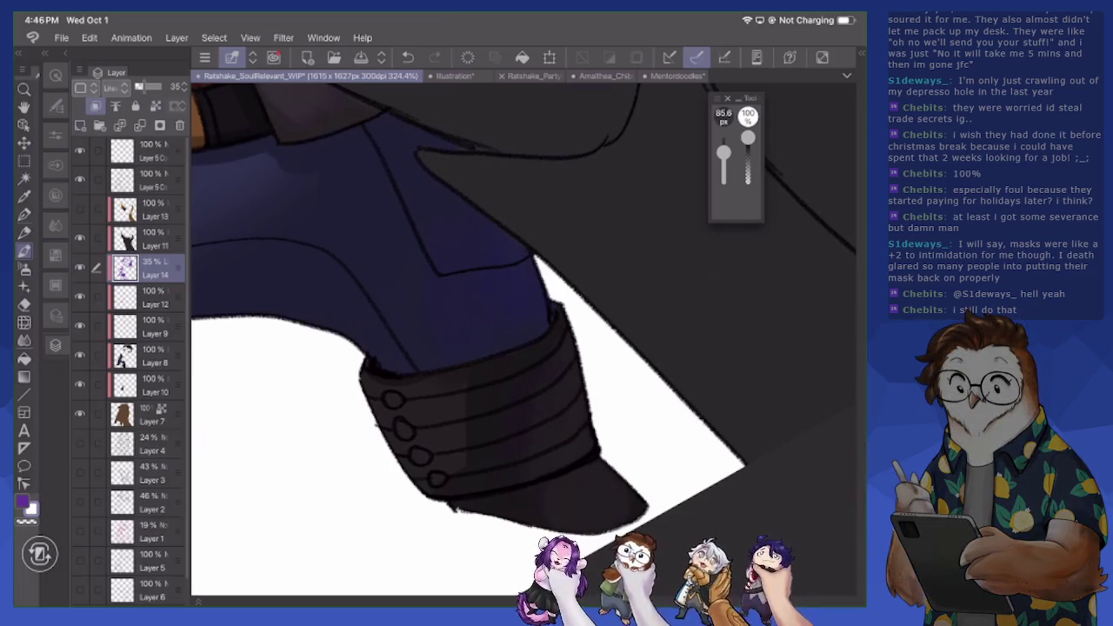
{"action": "scroll", "coordinate": [522, 339], "scroll_direction": "down", "scroll_amount": 5}
{"action": "scroll", "coordinate": [521, 339], "scroll_direction": "up", "scroll_amount": 2}
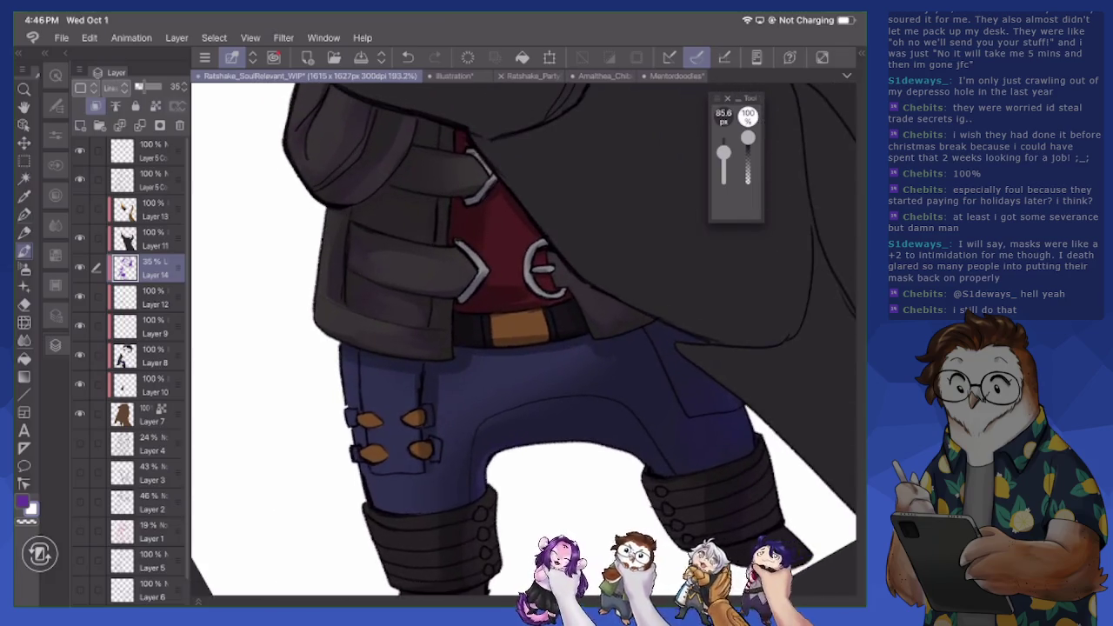
{"action": "scroll", "coordinate": [524, 339], "scroll_direction": "up", "scroll_amount": 3}
- With a smaller brush, darken the belt buckle's edges and brighten its lower-left
{"action": "key", "text": "bracketleft"}
{"action": "left_click_drag", "start_coordinate": [523, 339], "coordinate": [557, 348]}
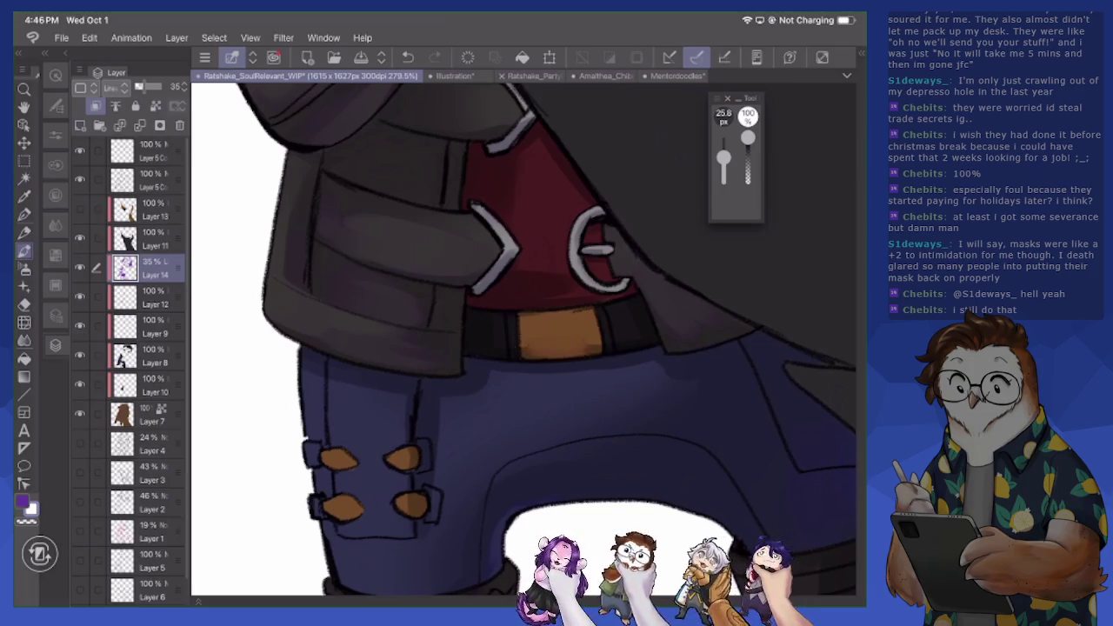
{"action": "left_click_drag", "start_coordinate": [587, 340], "coordinate": [600, 343]}
{"action": "left_click_drag", "start_coordinate": [522, 356], "coordinate": [541, 349]}
- Touch up both orange trouser buttons and darken the trouser seam on Layer 14
{"action": "left_click_drag", "start_coordinate": [401, 458], "coordinate": [417, 509]}
{"action": "left_click", "coordinate": [143, 473]}
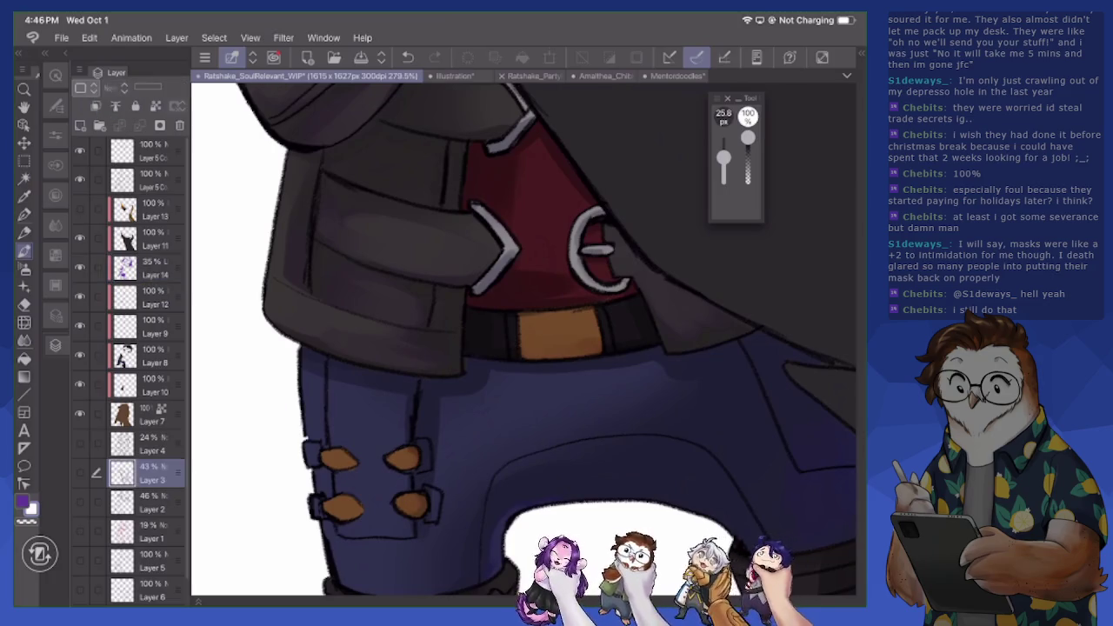
{"action": "left_click", "coordinate": [143, 268]}
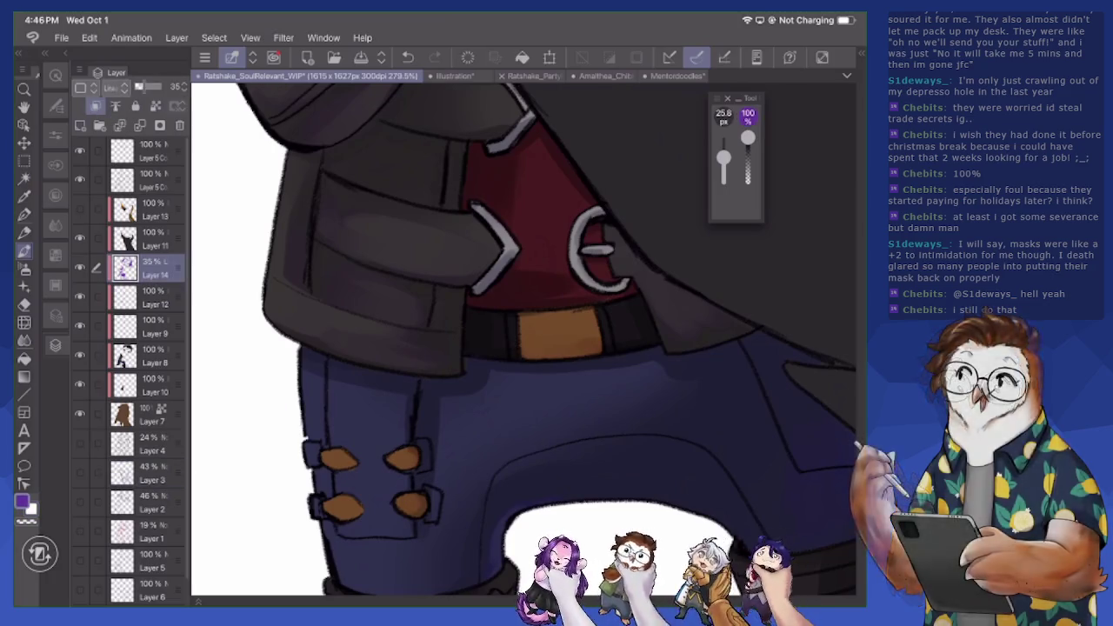
{"action": "left_click_drag", "start_coordinate": [344, 459], "coordinate": [352, 467]}
{"action": "mouse_move", "coordinate": [321, 389]}
{"action": "left_mouse_down"}
{"action": "mouse_move", "coordinate": [327, 476]}
{"action": "mouse_move", "coordinate": [356, 518]}
{"action": "left_mouse_up"}
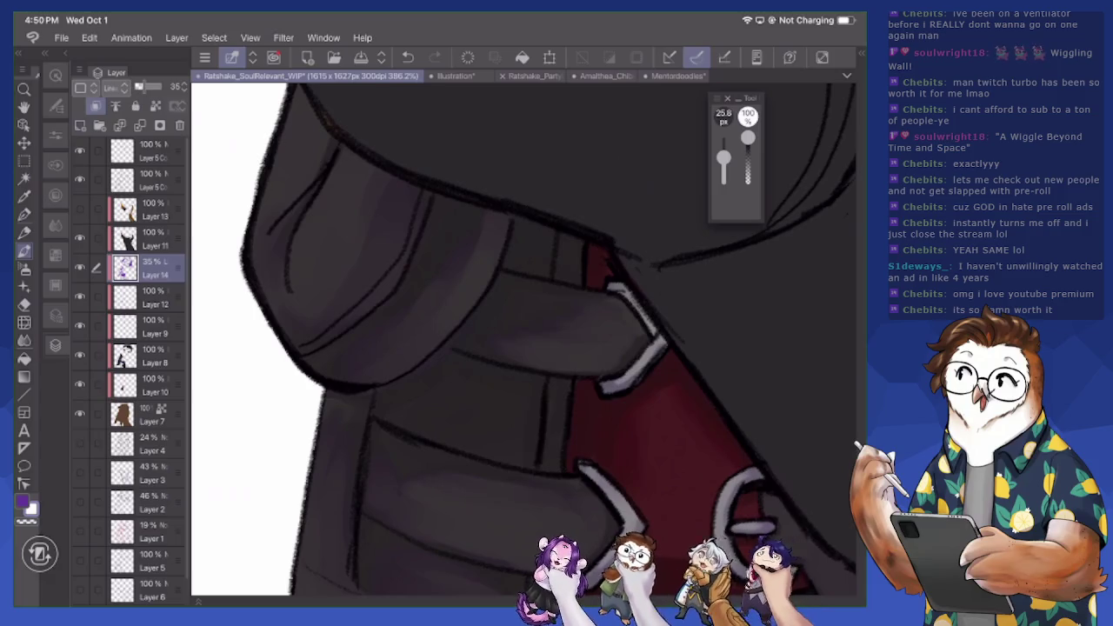
- Darken the jacket seam, then highlight the upper white chevron with a 10.5 px white brush
{"action": "scroll", "coordinate": [522, 339], "scroll_direction": "down", "scroll_amount": 3}
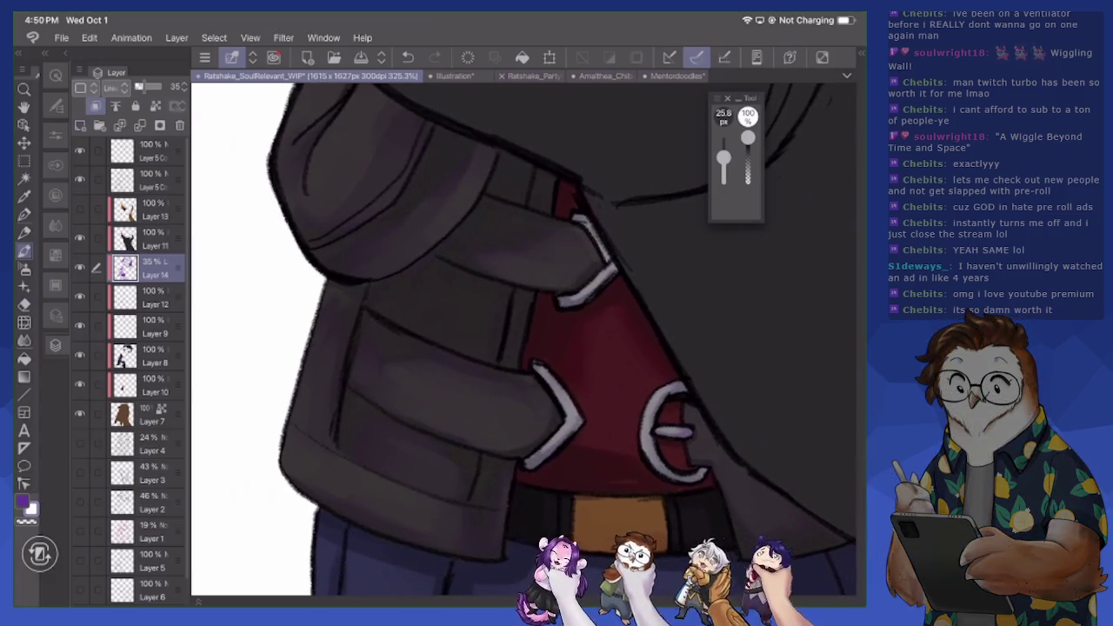
{"action": "scroll", "coordinate": [522, 339], "scroll_direction": "up", "scroll_amount": 1}
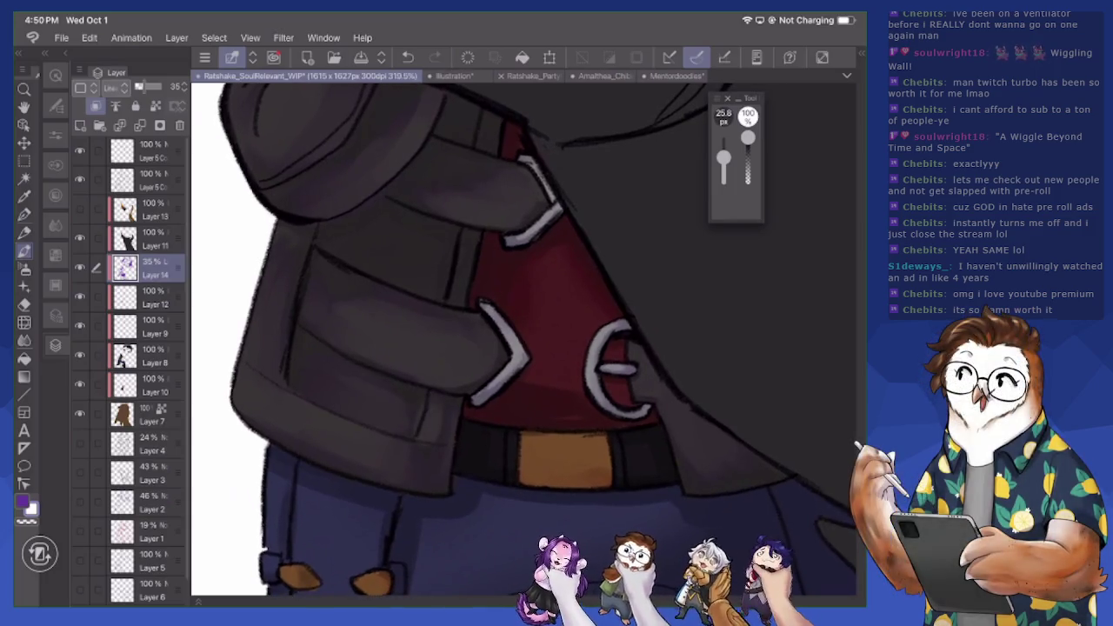
{"action": "left_click_drag", "start_coordinate": [419, 407], "coordinate": [431, 458]}
{"action": "left_click_drag", "start_coordinate": [723, 157], "coordinate": [723, 163]}
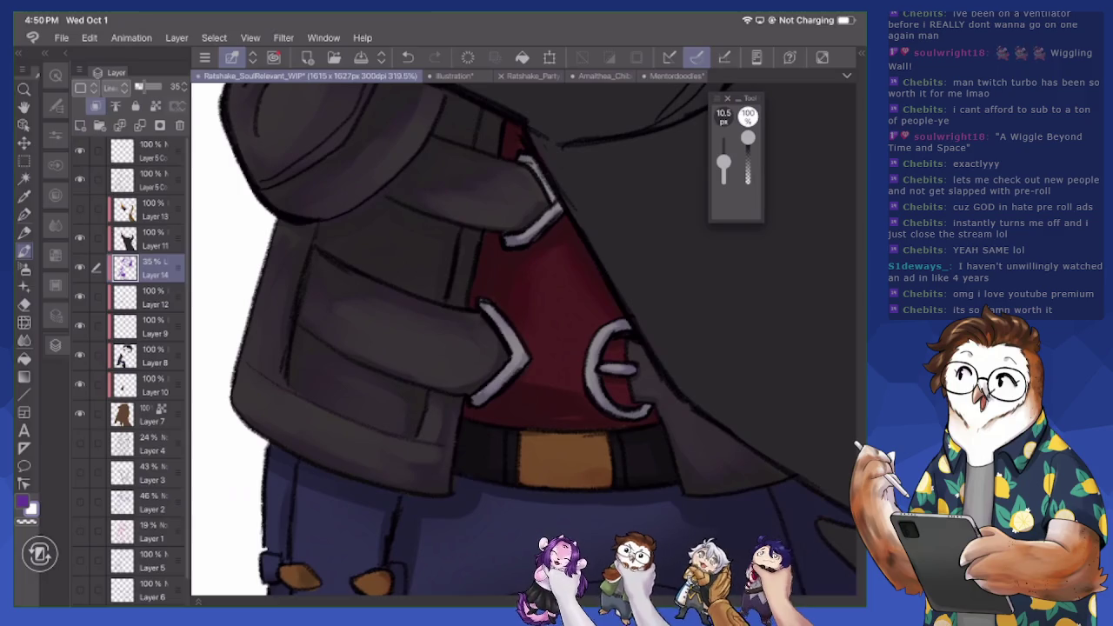
{"action": "left_click", "coordinate": [747, 115]}
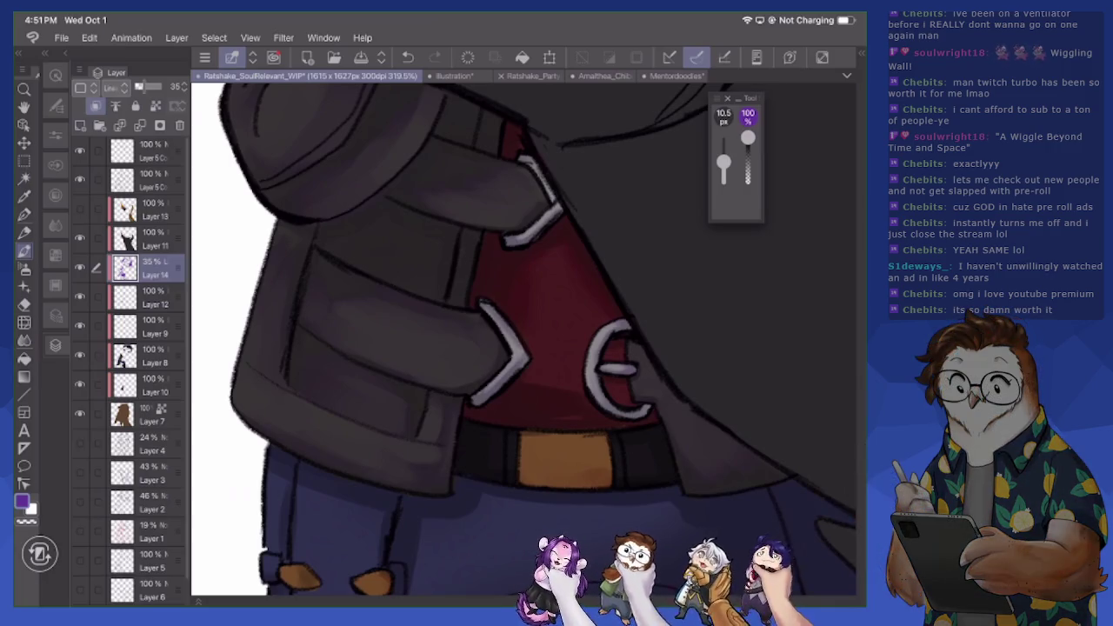
{"action": "left_click", "coordinate": [748, 115]}
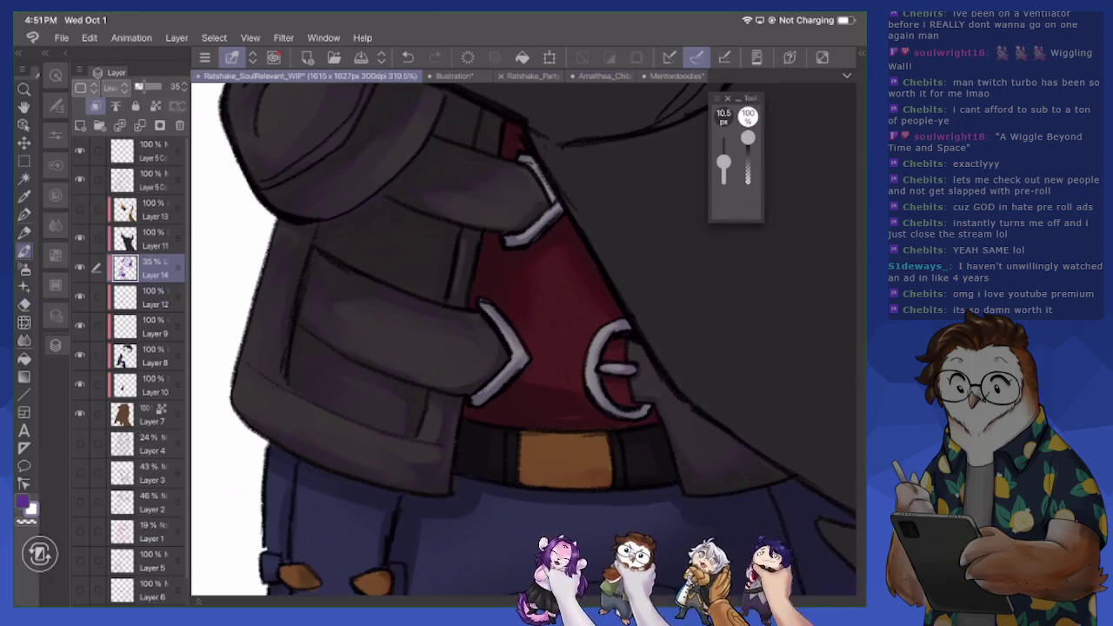
{"action": "left_click_drag", "start_coordinate": [497, 319], "coordinate": [512, 336]}
{"action": "scroll", "coordinate": [521, 331], "scroll_direction": "up", "scroll_amount": 5}
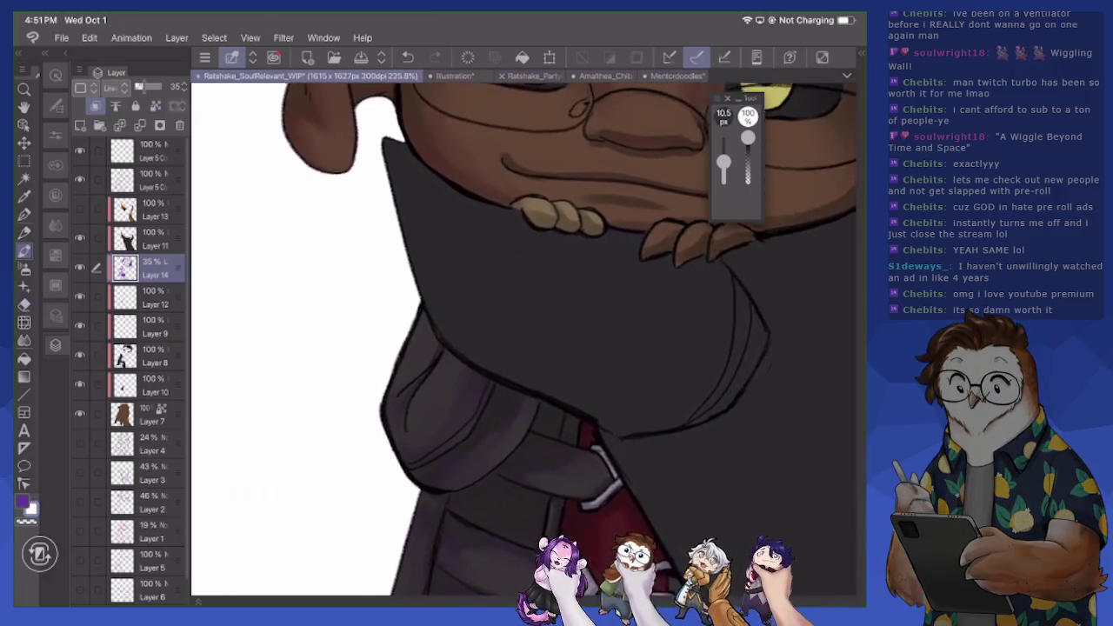
- Darken the coat edge below the hands in purple, then lighten its left edge in white
{"action": "scroll", "coordinate": [565, 339], "scroll_direction": "up", "scroll_amount": 1}
{"action": "key", "text": "x"}
{"action": "left_click_drag", "start_coordinate": [440, 364], "coordinate": [421, 395]}
{"action": "key", "text": "bracketright"}
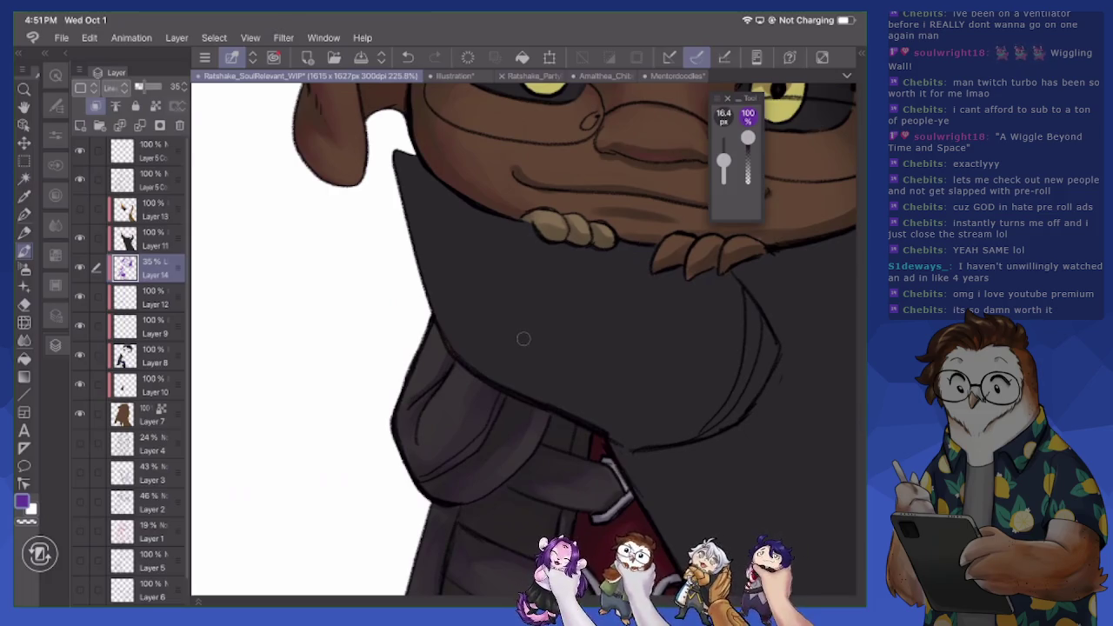
{"action": "mouse_move", "coordinate": [438, 356]}
{"action": "left_mouse_down"}
{"action": "mouse_move", "coordinate": [415, 391]}
{"action": "mouse_move", "coordinate": [432, 379]}
{"action": "mouse_move", "coordinate": [420, 430]}
{"action": "left_mouse_up"}
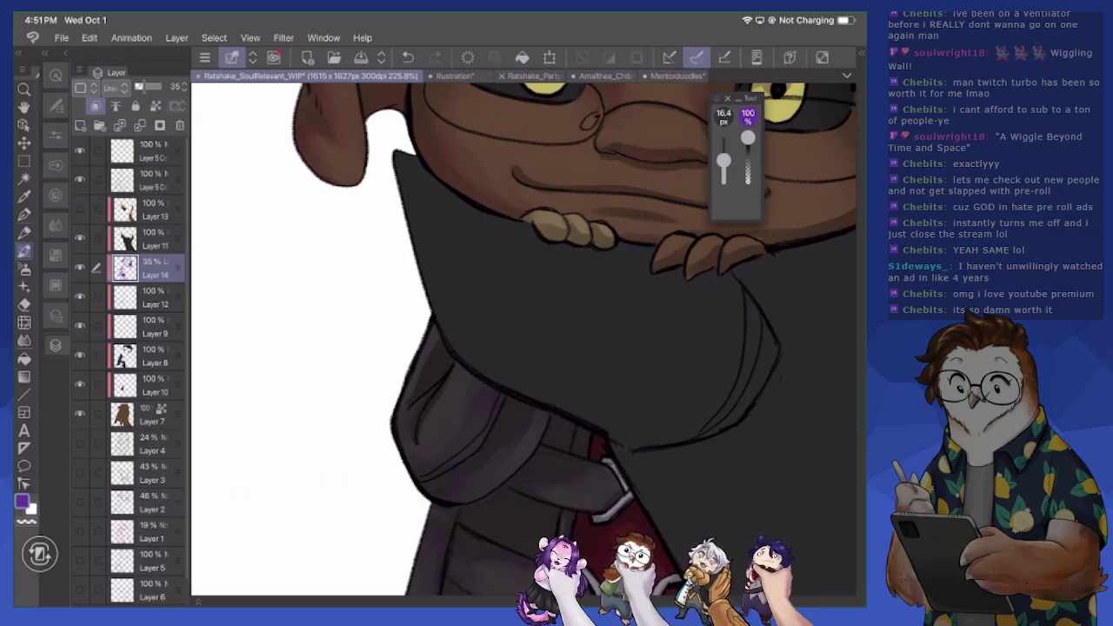
{"action": "key", "text": "c"}
{"action": "key", "text": "bracketright"}
{"action": "key", "text": "bracketright"}
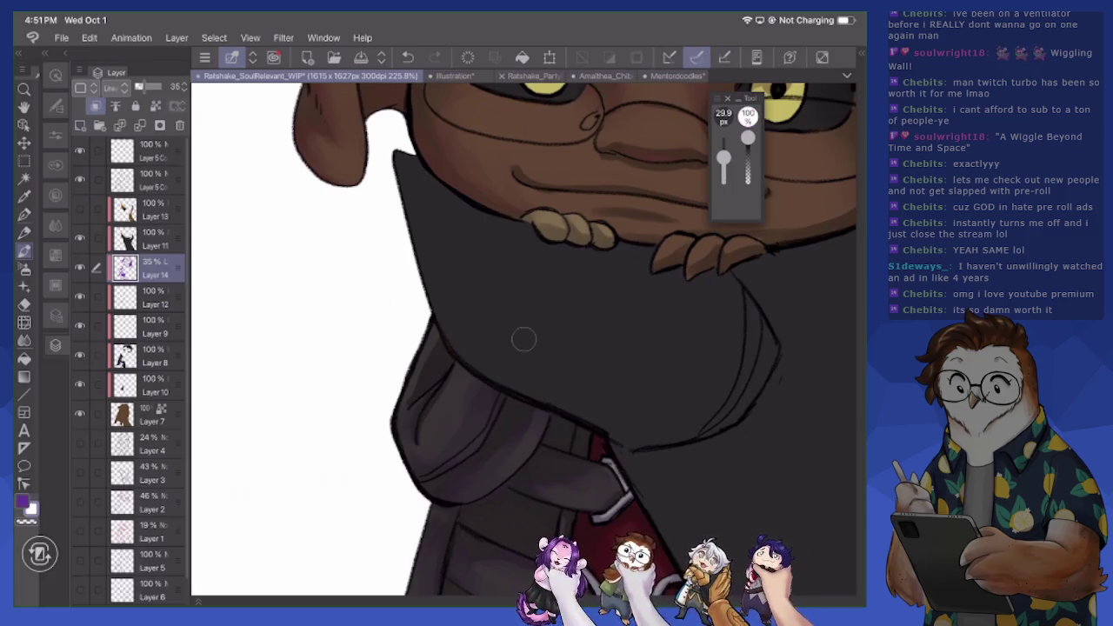
{"action": "left_click_drag", "start_coordinate": [439, 341], "coordinate": [422, 383]}
- Darken the cloak beside the claws, resizing the brush between 29.9 and 22.2 px
{"action": "scroll", "coordinate": [522, 339], "scroll_direction": "down", "scroll_amount": 2}
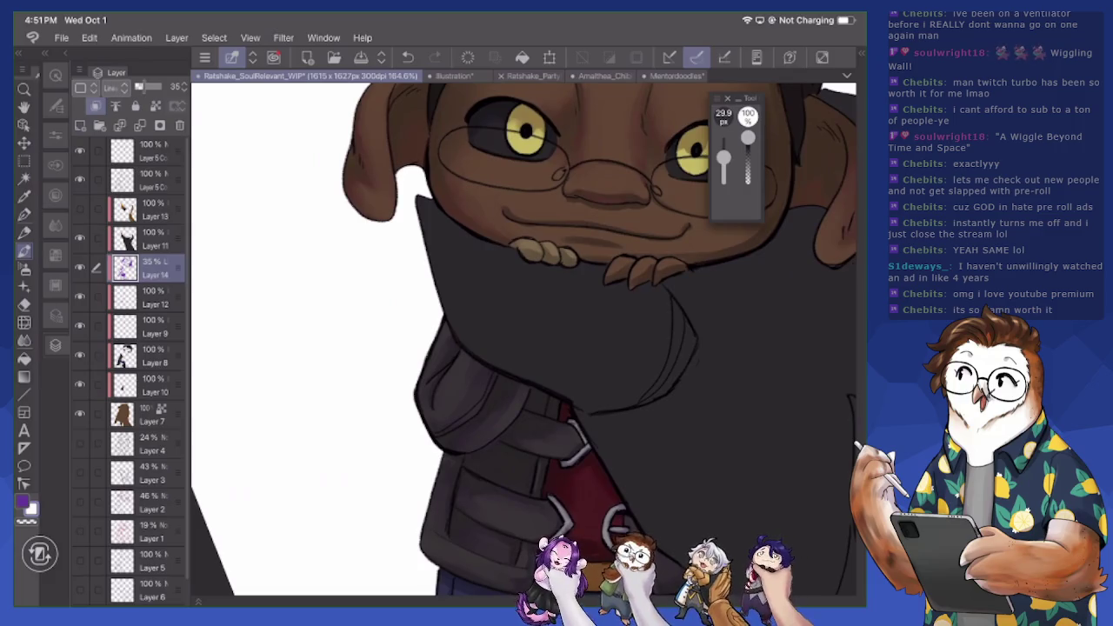
{"action": "scroll", "coordinate": [523, 340], "scroll_direction": "up", "scroll_amount": 2}
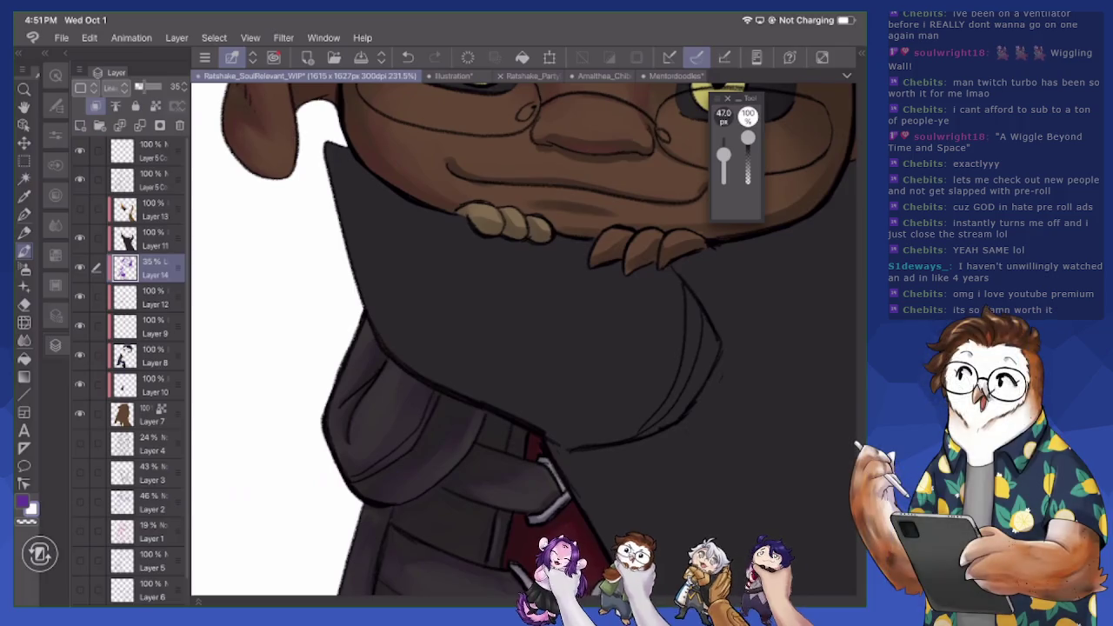
{"action": "left_click_drag", "start_coordinate": [560, 377], "coordinate": [617, 373]}
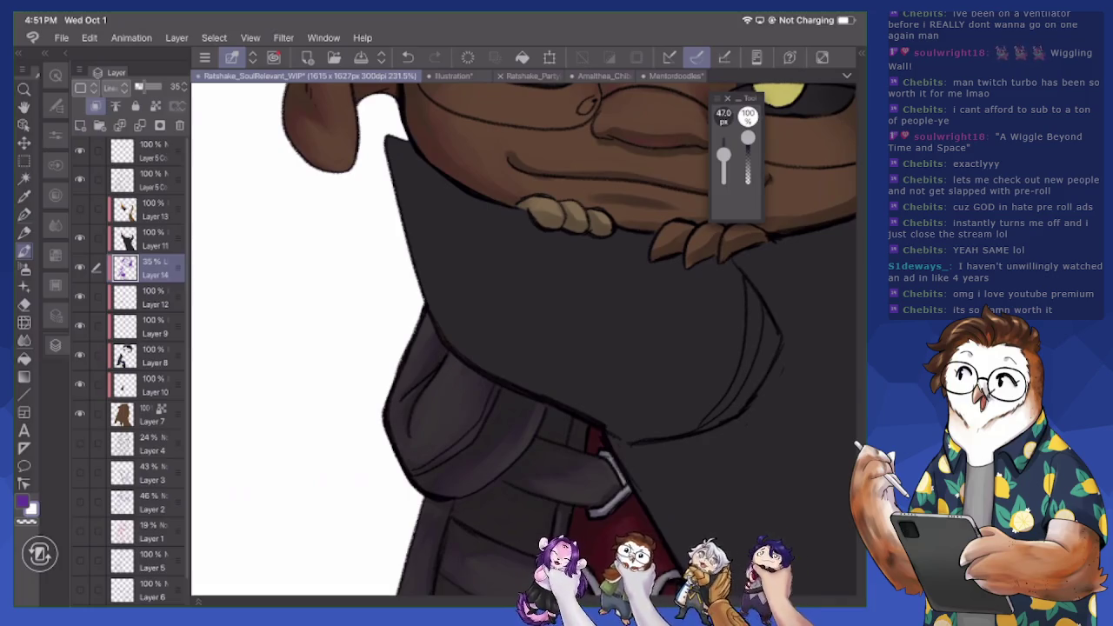
{"action": "left_click_drag", "start_coordinate": [522, 348], "coordinate": [398, 455]}
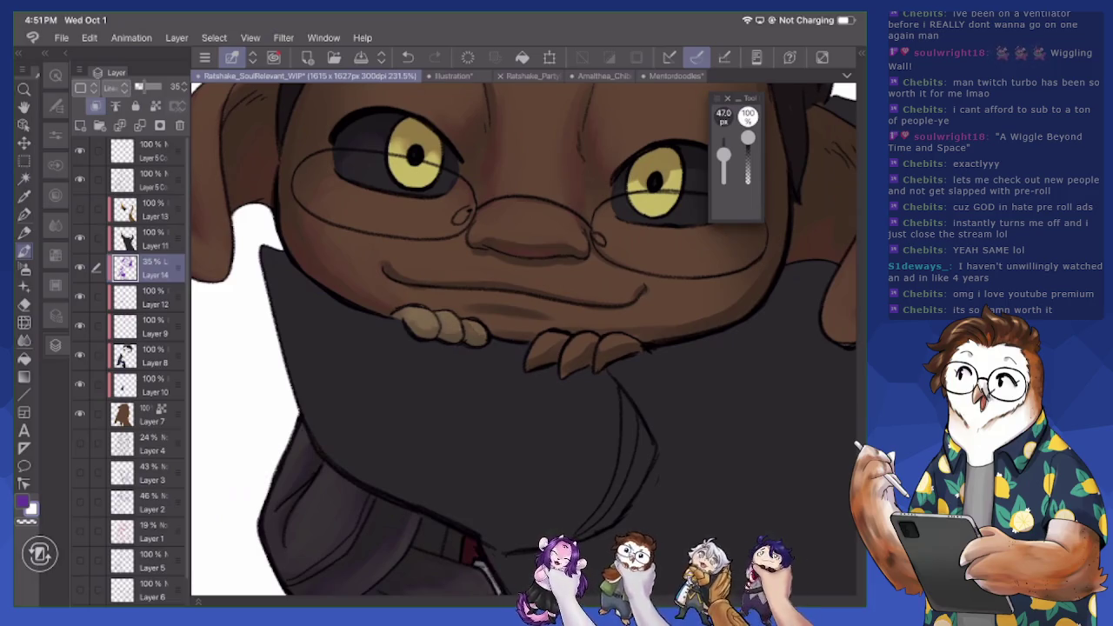
{"action": "left_click_drag", "start_coordinate": [540, 340], "coordinate": [552, 351]}
{"action": "key", "text": "bracketleft"}
{"action": "key", "text": "bracketleft"}
{"action": "mouse_move", "coordinate": [568, 344]}
{"action": "left_mouse_down"}
{"action": "mouse_move", "coordinate": [586, 359]}
{"action": "mouse_move", "coordinate": [621, 347]}
{"action": "left_mouse_up"}
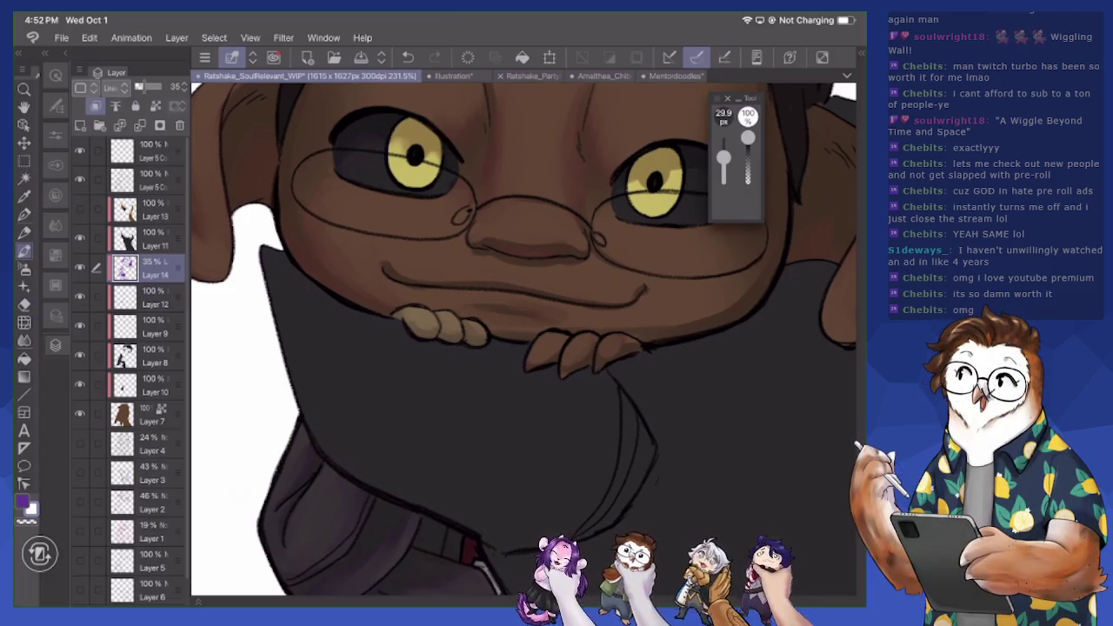
{"action": "key", "text": "bracketleft"}
{"action": "key", "text": "bracketleft"}
{"action": "key", "text": "bracketleft"}
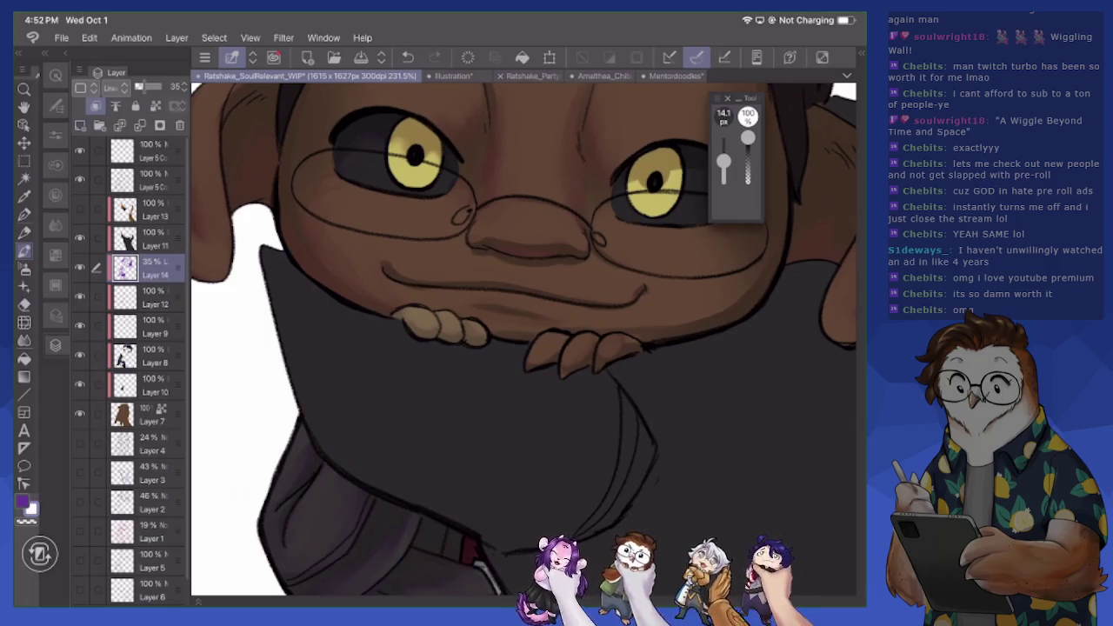
{"action": "key", "text": "bracketright"}
{"action": "key", "text": "bracketright"}
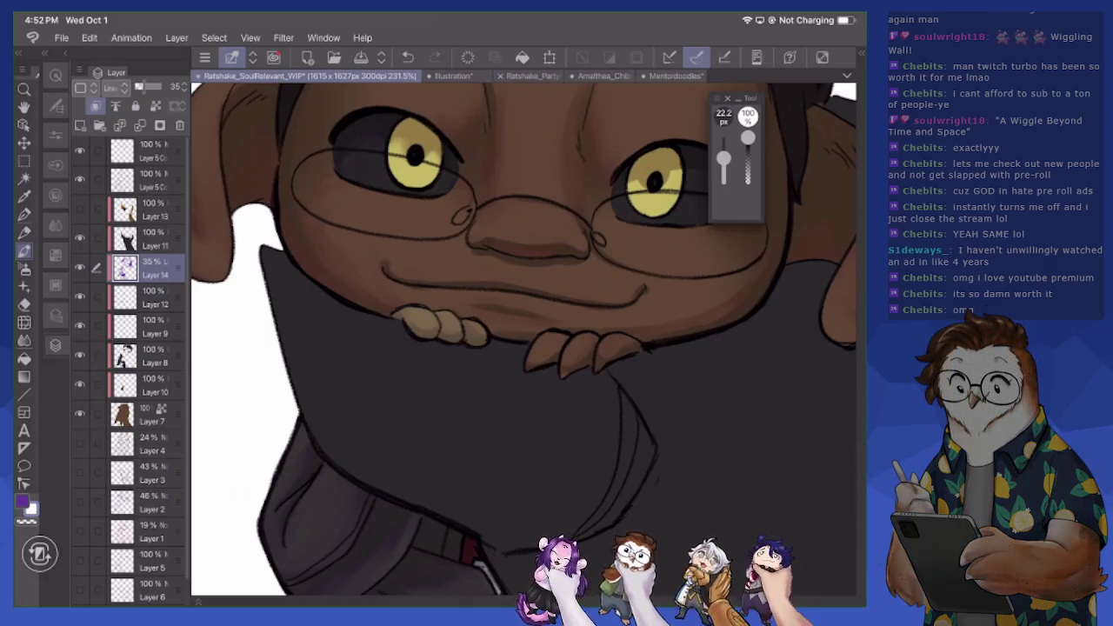
{"action": "key", "text": "x"}
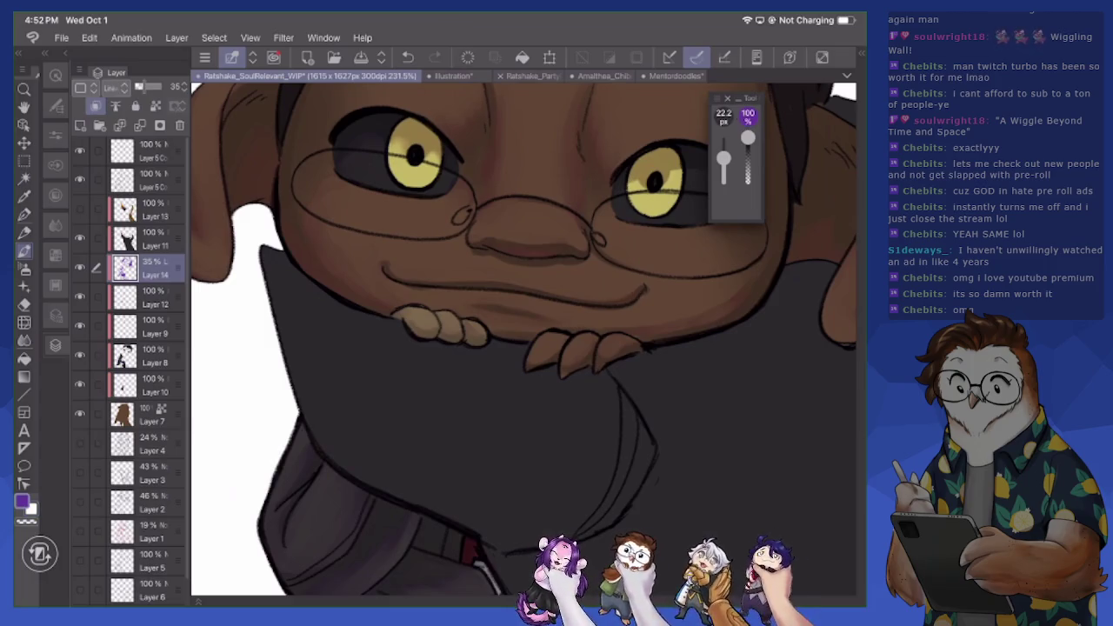
{"action": "scroll", "coordinate": [524, 339], "scroll_direction": "up", "scroll_amount": 3}
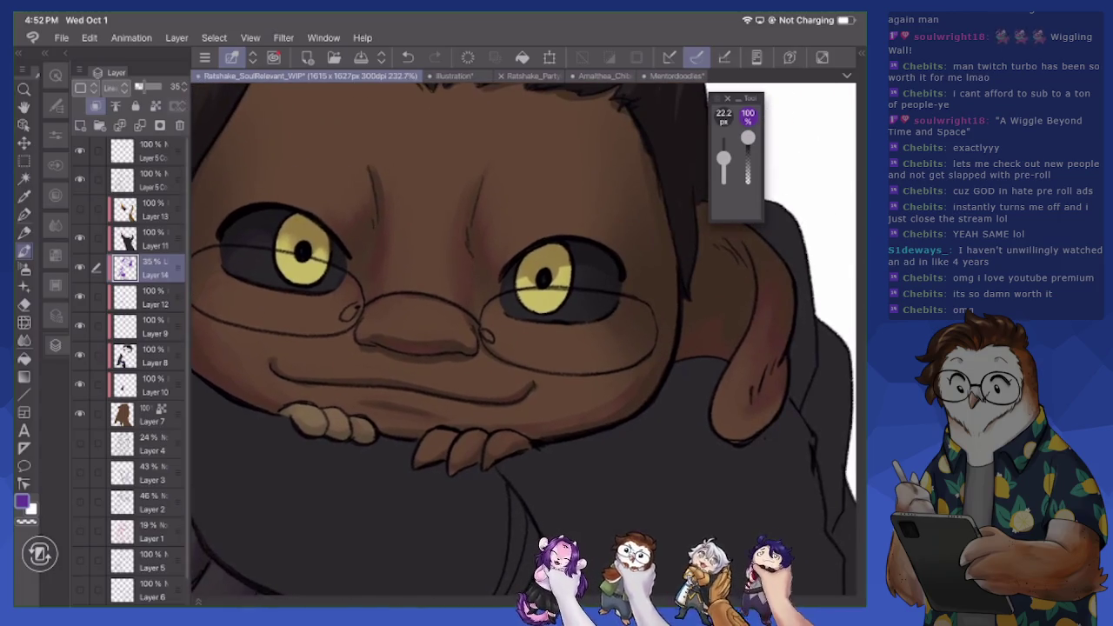
- Zoom out to check the whole figure, then zoom back into the jacket area
{"action": "scroll", "coordinate": [524, 339], "scroll_direction": "up", "scroll_amount": 2}
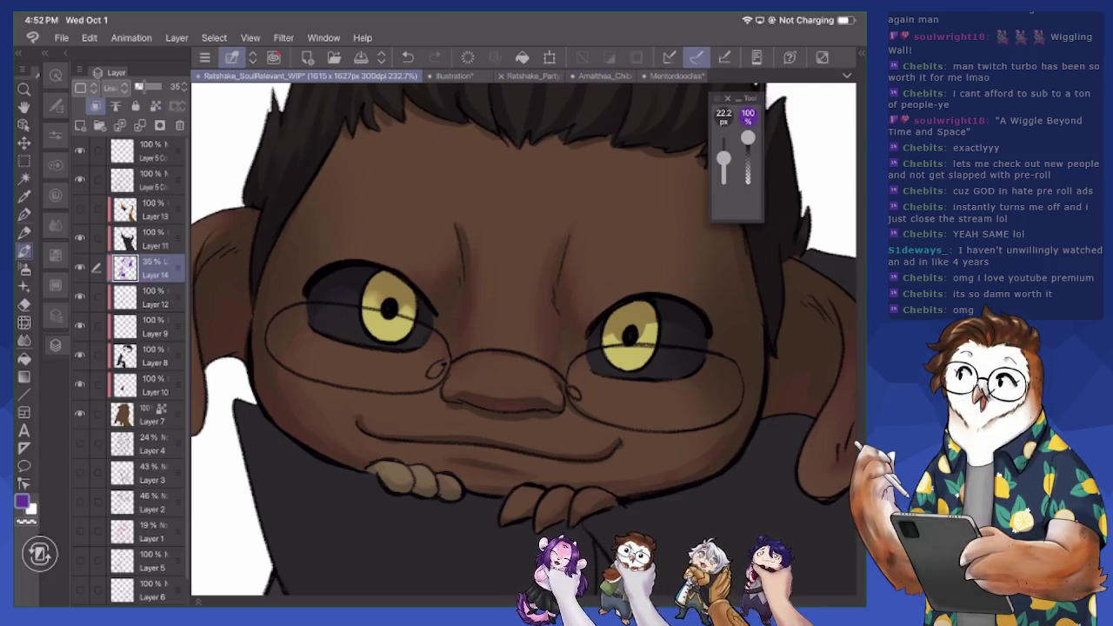
{"action": "key", "text": "b"}
{"action": "scroll", "coordinate": [524, 339], "scroll_direction": "up", "scroll_amount": 3}
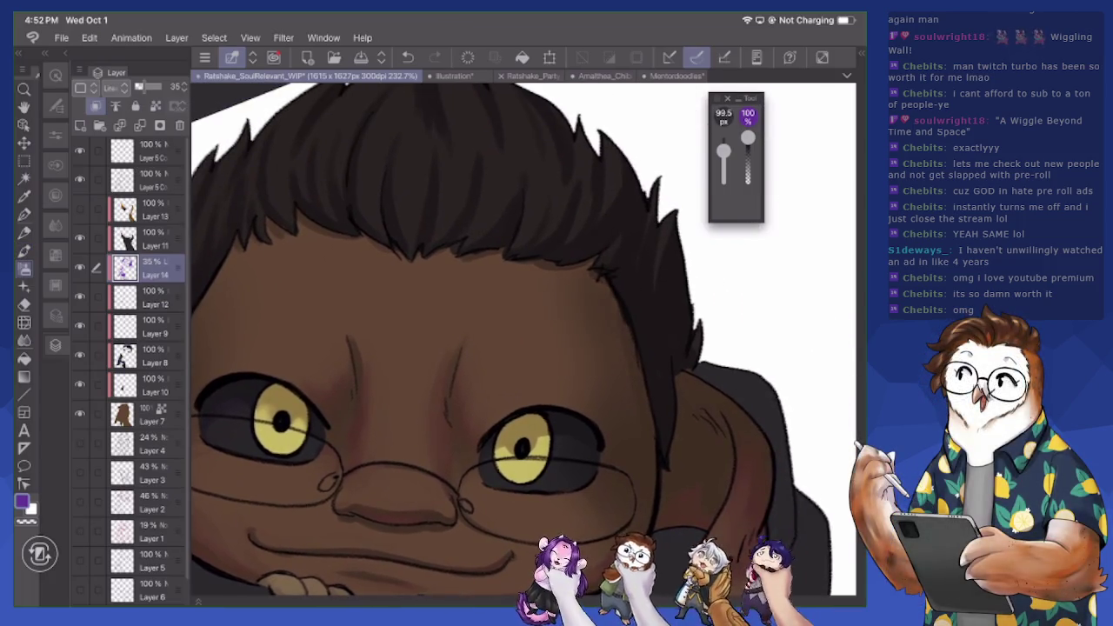
{"action": "left_click_drag", "start_coordinate": [391, 391], "coordinate": [534, 327]}
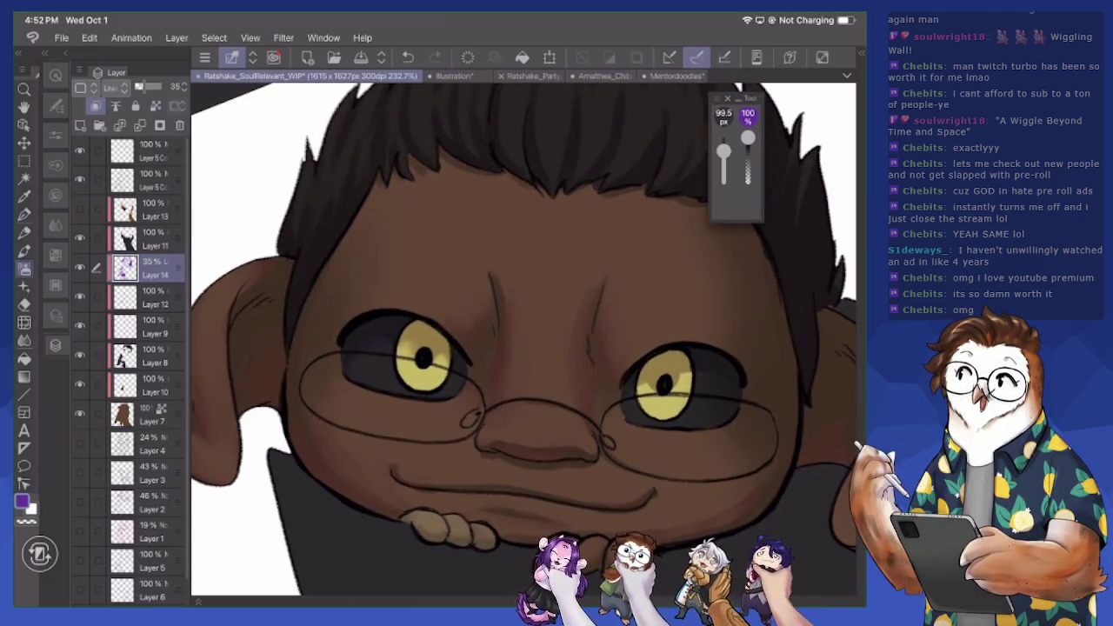
{"action": "scroll", "coordinate": [522, 339], "scroll_direction": "down", "scroll_amount": 3}
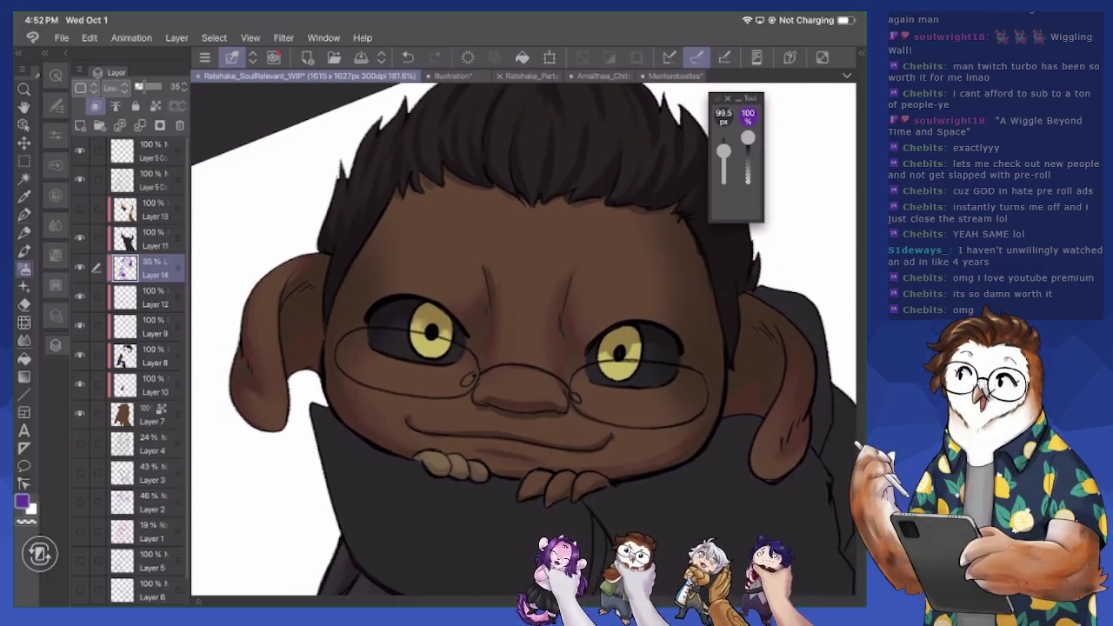
{"action": "scroll", "coordinate": [521, 339], "scroll_direction": "down", "scroll_amount": 2}
{"action": "scroll", "coordinate": [522, 339], "scroll_direction": "down", "scroll_amount": 2}
{"action": "scroll", "coordinate": [522, 339], "scroll_direction": "down", "scroll_amount": 2}
{"action": "scroll", "coordinate": [522, 339], "scroll_direction": "down", "scroll_amount": 2}
{"action": "scroll", "coordinate": [539, 340], "scroll_direction": "up", "scroll_amount": 2}
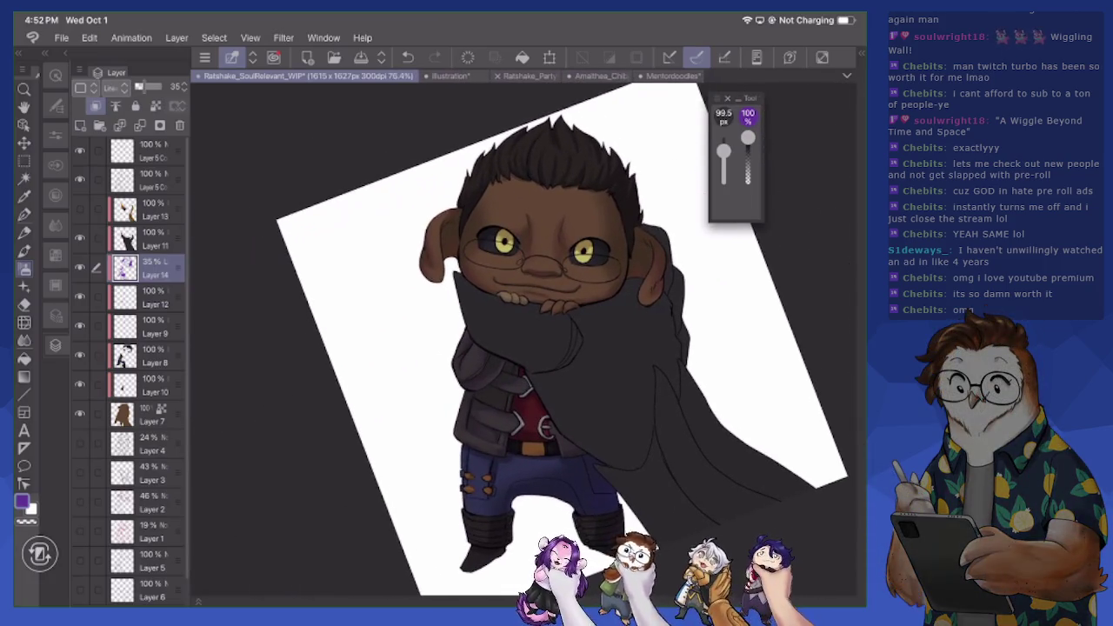
{"action": "scroll", "coordinate": [522, 339], "scroll_direction": "up", "scroll_amount": 2}
{"action": "scroll", "coordinate": [521, 339], "scroll_direction": "up", "scroll_amount": 2}
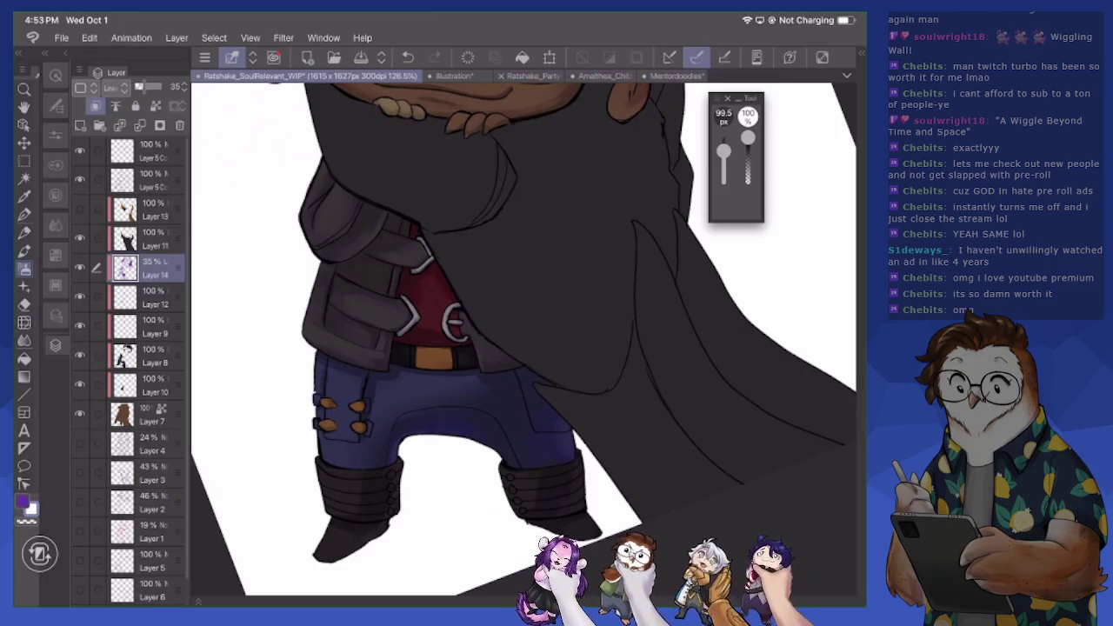
- Swap colour, set the brush to 19.1 px, and darken the red shirt edge by the left buckle
{"action": "key", "text": "c"}
{"action": "key", "text": "c"}
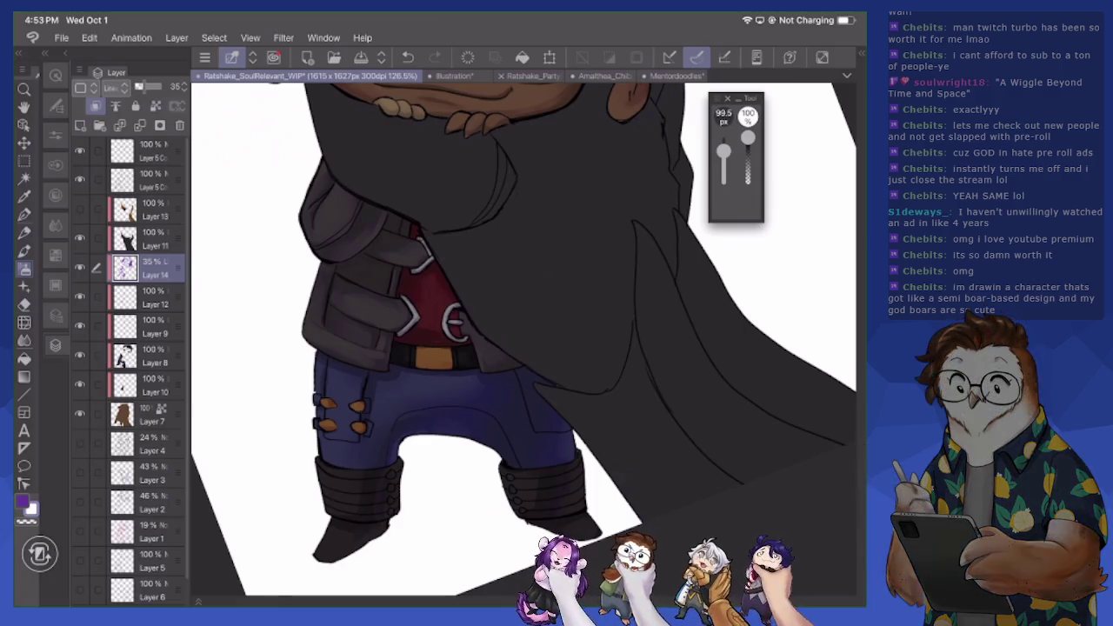
{"action": "scroll", "coordinate": [522, 339], "scroll_direction": "up", "scroll_amount": 2}
{"action": "scroll", "coordinate": [522, 339], "scroll_direction": "up", "scroll_amount": 3}
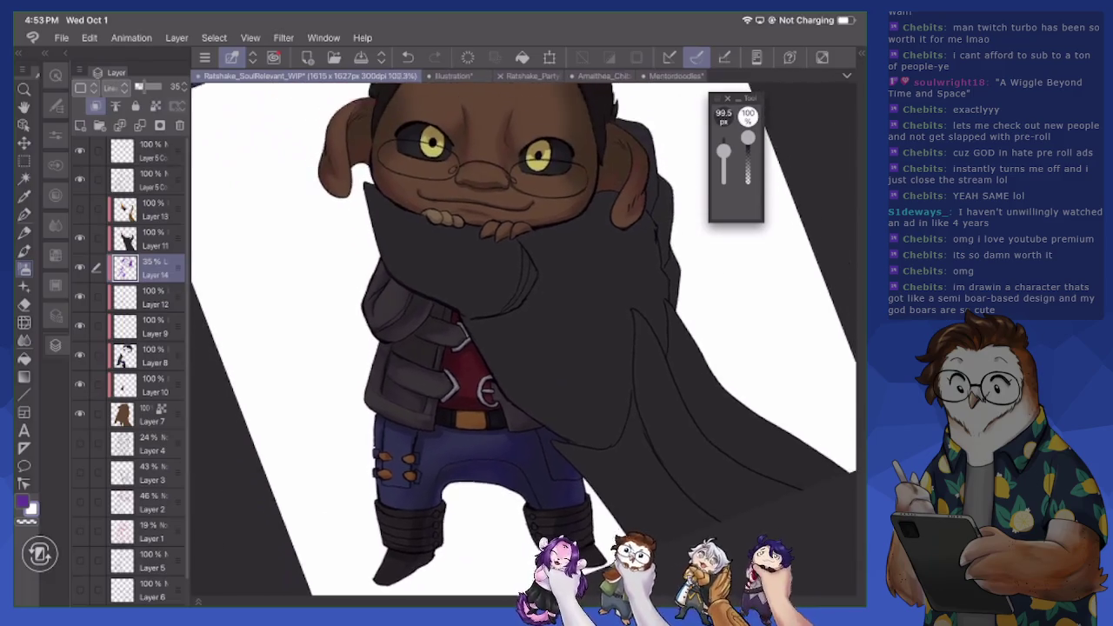
{"action": "scroll", "coordinate": [522, 339], "scroll_direction": "up", "scroll_amount": 5}
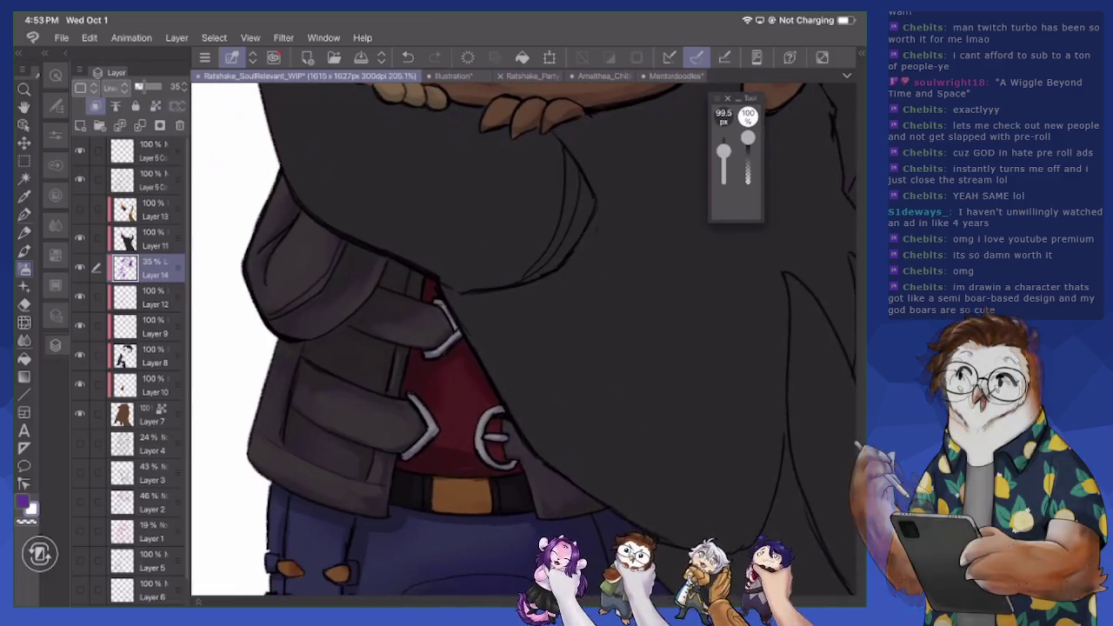
{"action": "key", "text": "b"}
{"action": "key", "text": "bracketleft"}
{"action": "key", "text": "bracketleft"}
{"action": "key", "text": "bracketleft"}
{"action": "key", "text": "bracketleft"}
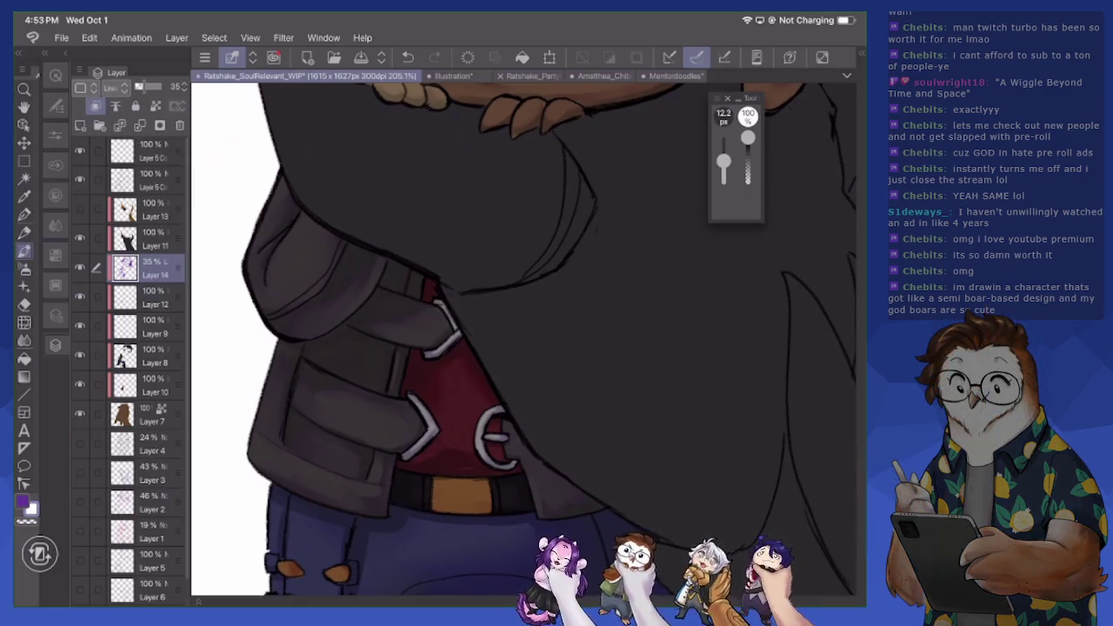
{"action": "key", "text": "bracketright"}
{"action": "key", "text": "bracketright"}
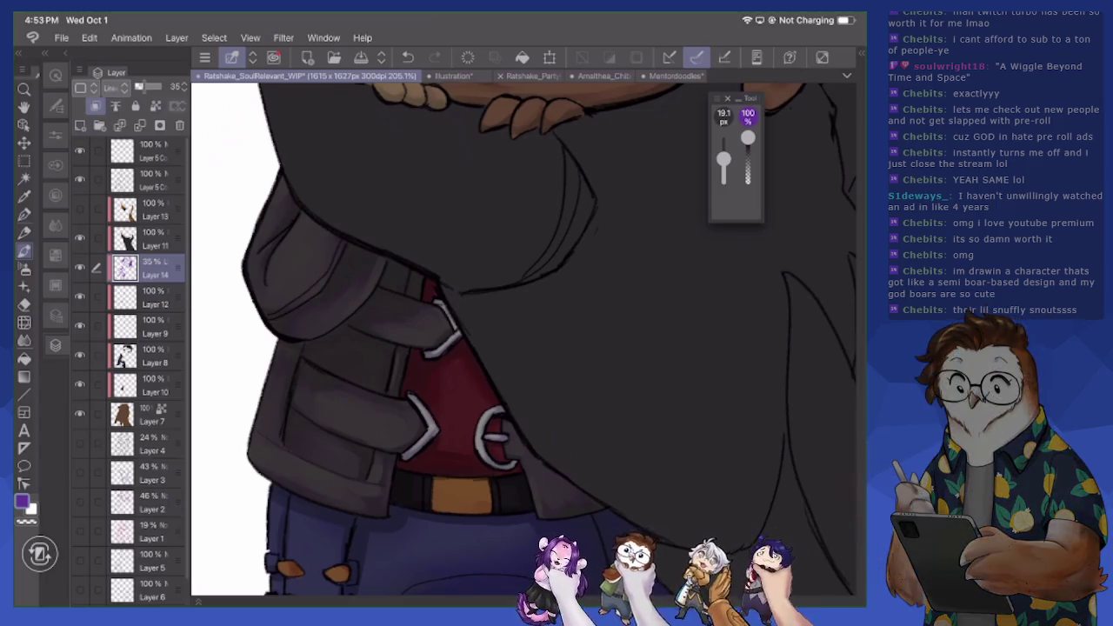
{"action": "left_click_drag", "start_coordinate": [439, 302], "coordinate": [457, 329]}
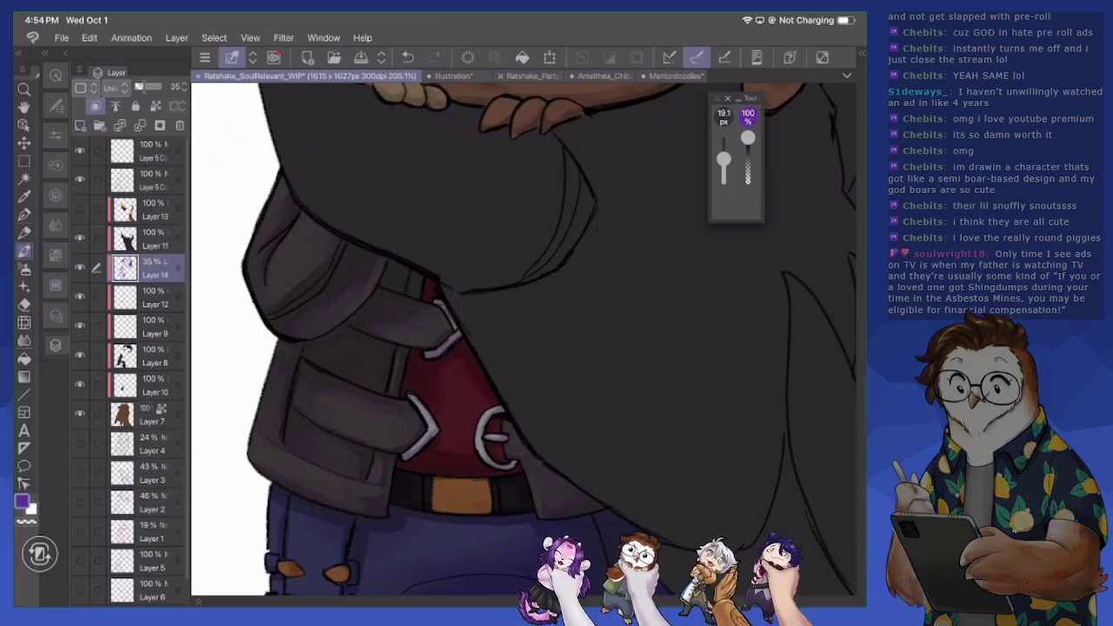
{"action": "key", "text": "bracketright"}
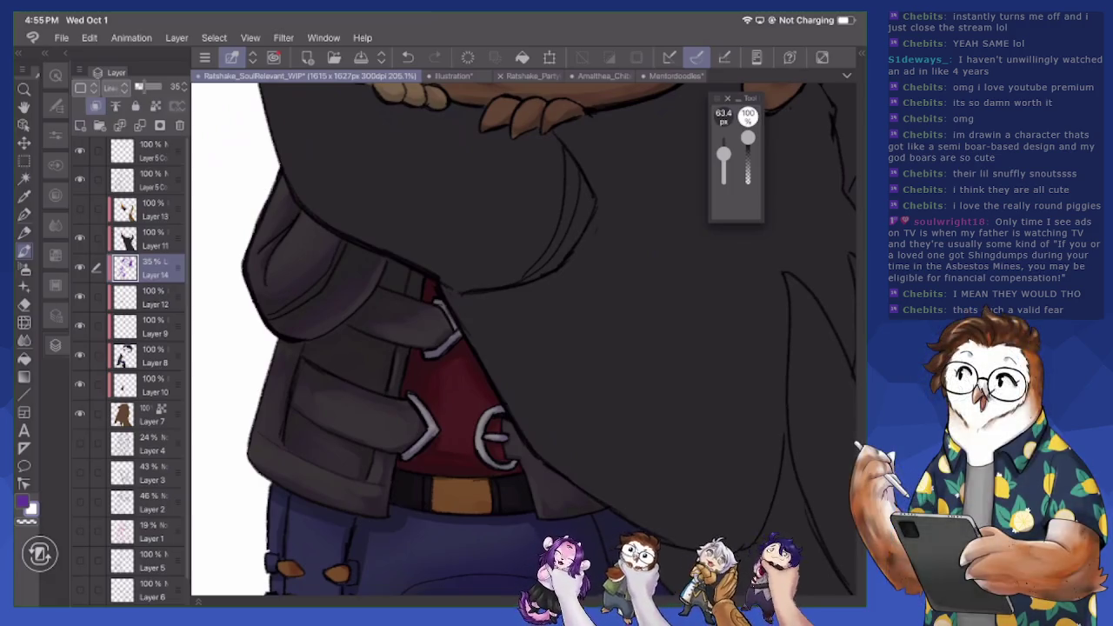
{"action": "key", "text": "bracketleft"}
{"action": "key", "text": "bracketleft"}
- Zoom into the eyes, enlarge the brush to 16.4 px, and shade the right iris's edge
{"action": "scroll", "coordinate": [522, 339], "scroll_direction": "up", "scroll_amount": 3}
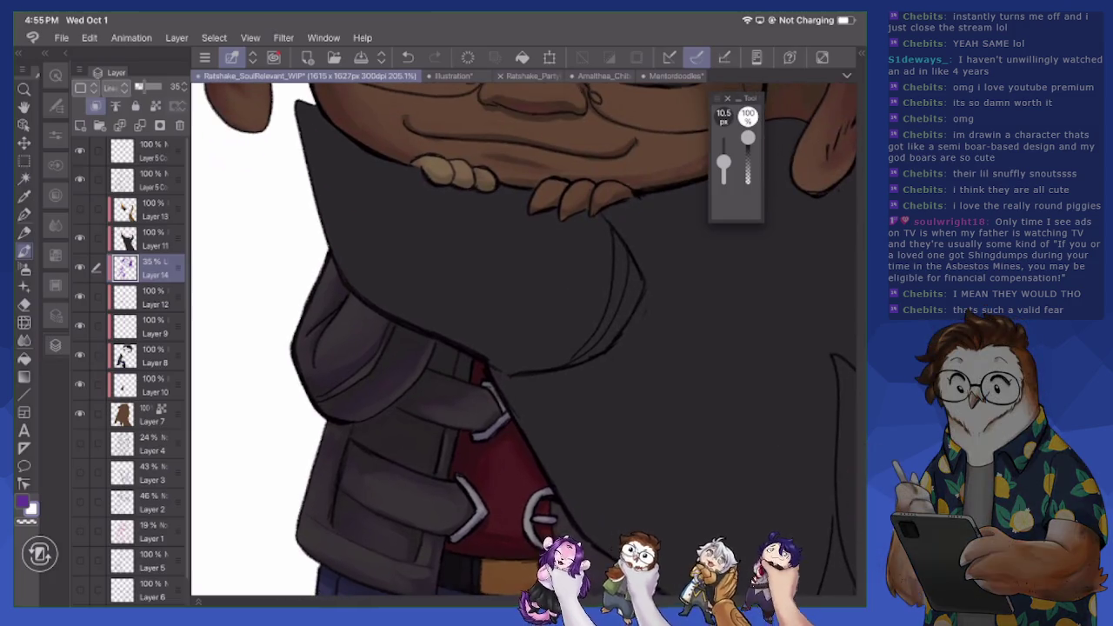
{"action": "scroll", "coordinate": [522, 340], "scroll_direction": "up", "scroll_amount": 5}
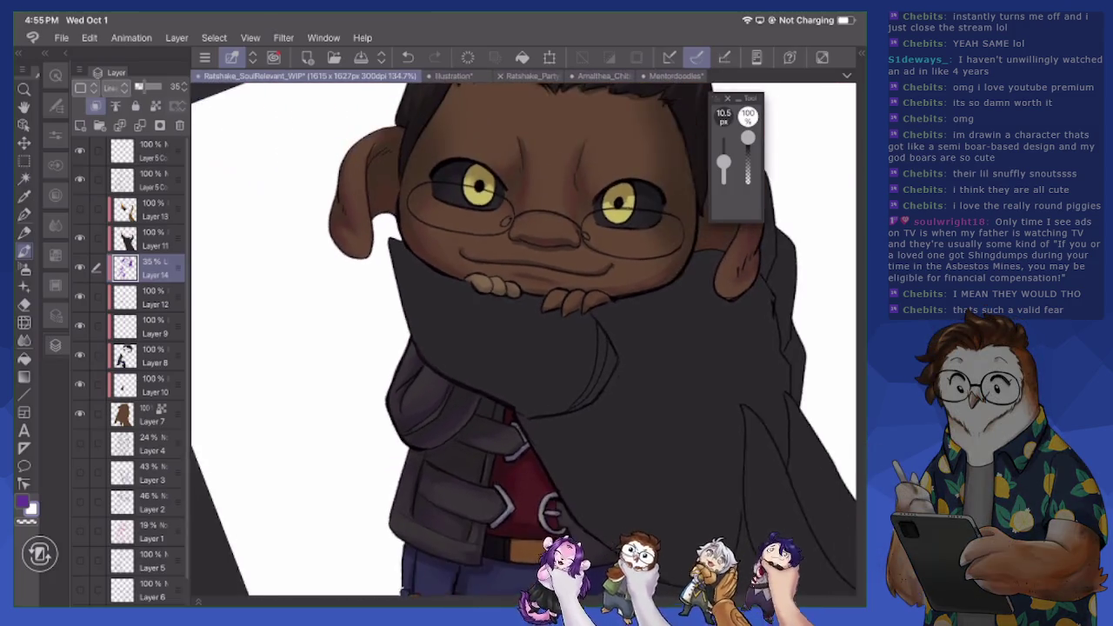
{"action": "scroll", "coordinate": [522, 339], "scroll_direction": "up", "scroll_amount": 1}
{"action": "scroll", "coordinate": [522, 339], "scroll_direction": "up", "scroll_amount": 2}
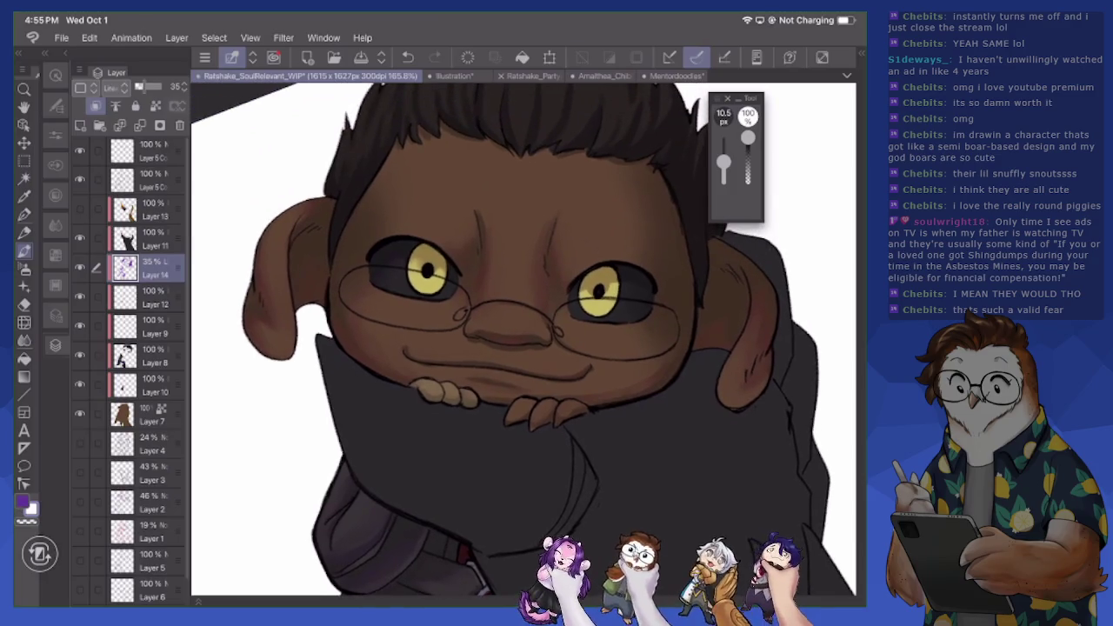
{"action": "scroll", "coordinate": [522, 339], "scroll_direction": "up", "scroll_amount": 2}
{"action": "scroll", "coordinate": [522, 339], "scroll_direction": "up", "scroll_amount": 2}
{"action": "key", "text": "bracketright"}
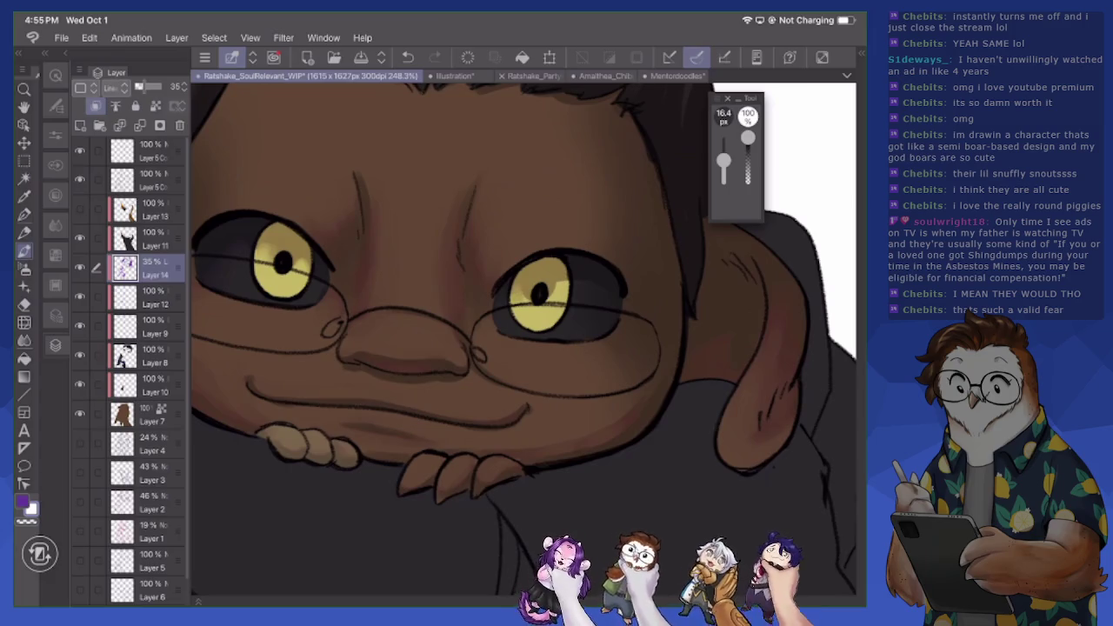
{"action": "mouse_move", "coordinate": [557, 284]}
{"action": "left_mouse_down"}
{"action": "mouse_move", "coordinate": [558, 299]}
{"action": "mouse_move", "coordinate": [561, 286]}
{"action": "left_mouse_up"}
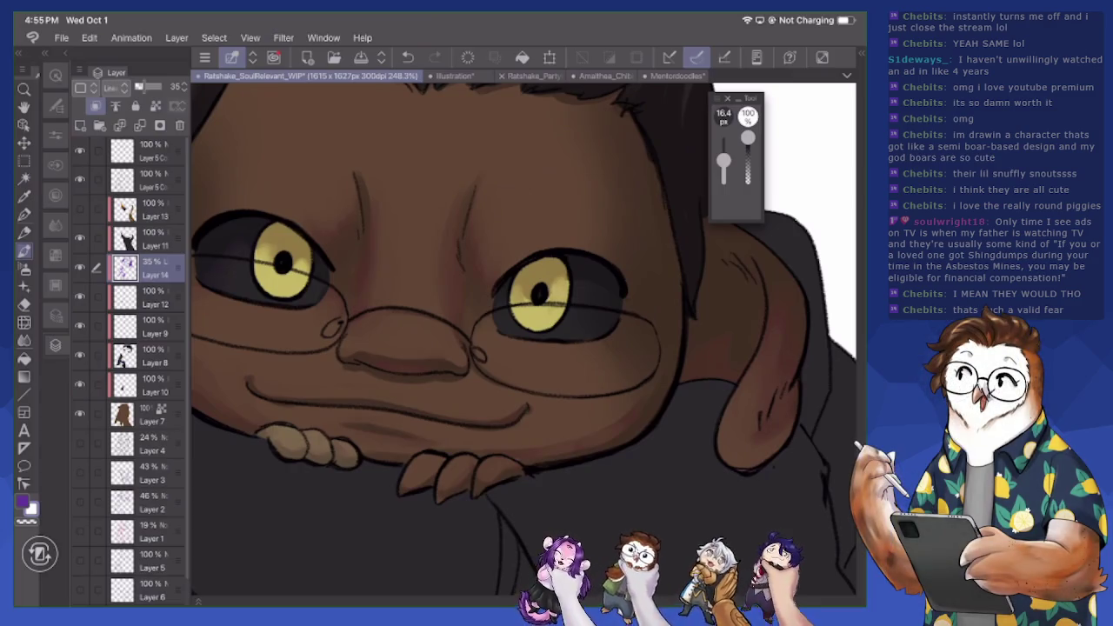
- Pick the shading colour, set the brush to about 25 px, and darken the right iris shadow
{"action": "left_click", "coordinate": [748, 116]}
{"action": "left_click_drag", "start_coordinate": [724, 160], "coordinate": [723, 157]}
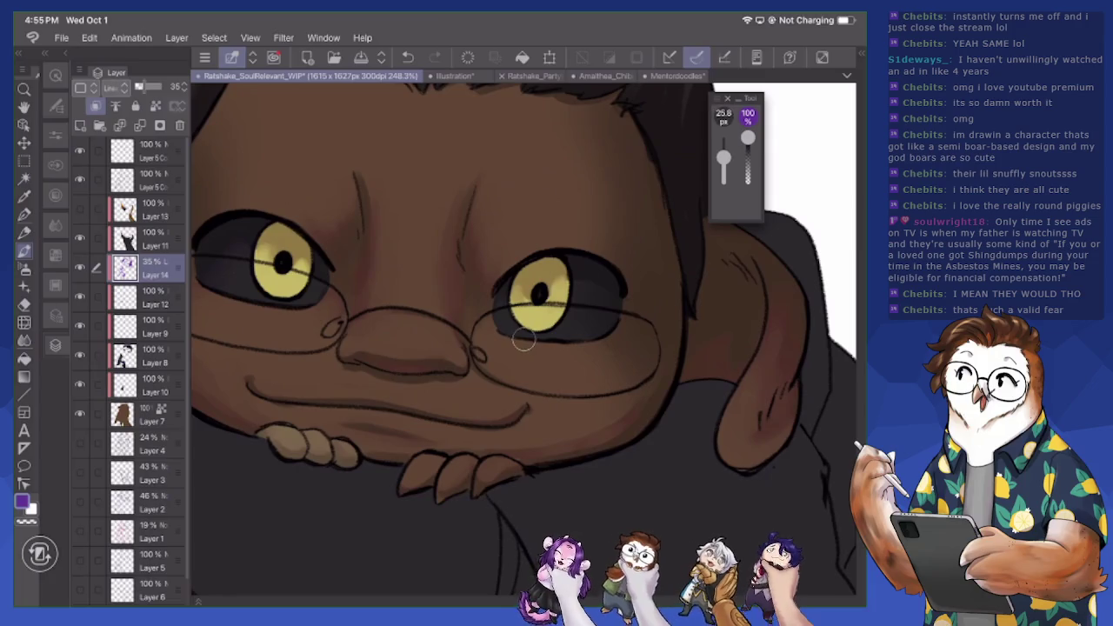
{"action": "mouse_move", "coordinate": [561, 280]}
{"action": "left_mouse_down"}
{"action": "mouse_move", "coordinate": [567, 300]}
{"action": "mouse_move", "coordinate": [562, 290]}
{"action": "mouse_move", "coordinate": [515, 296]}
{"action": "left_mouse_up"}
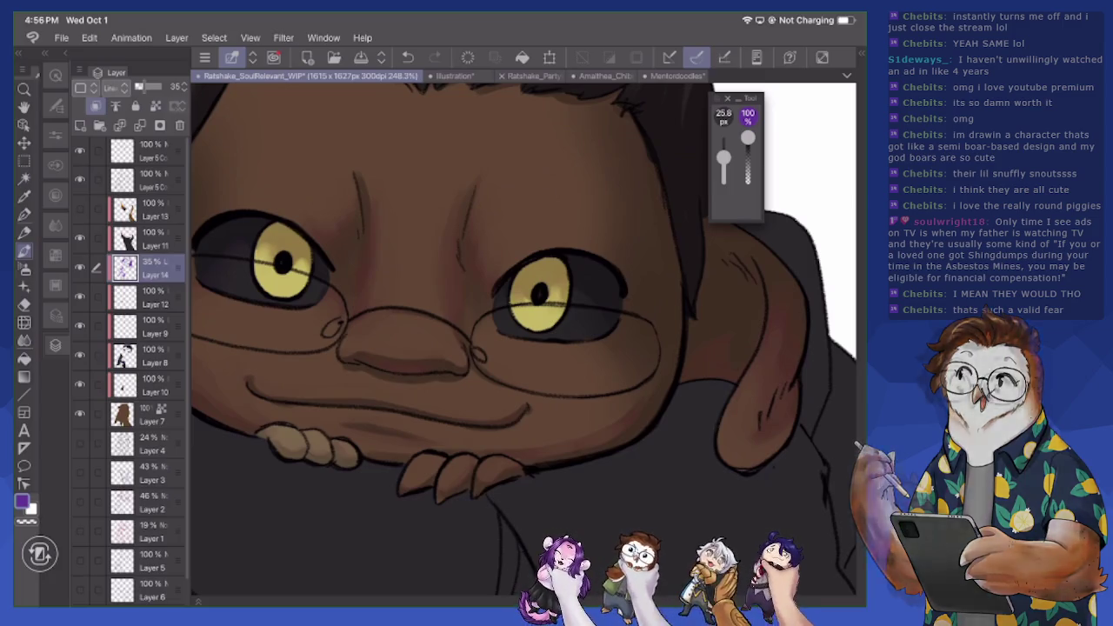
{"action": "mouse_move", "coordinate": [409, 287]}
{"action": "left_mouse_down"}
{"action": "mouse_move", "coordinate": [453, 434]}
{"action": "mouse_move", "coordinate": [552, 339]}
{"action": "left_mouse_up"}
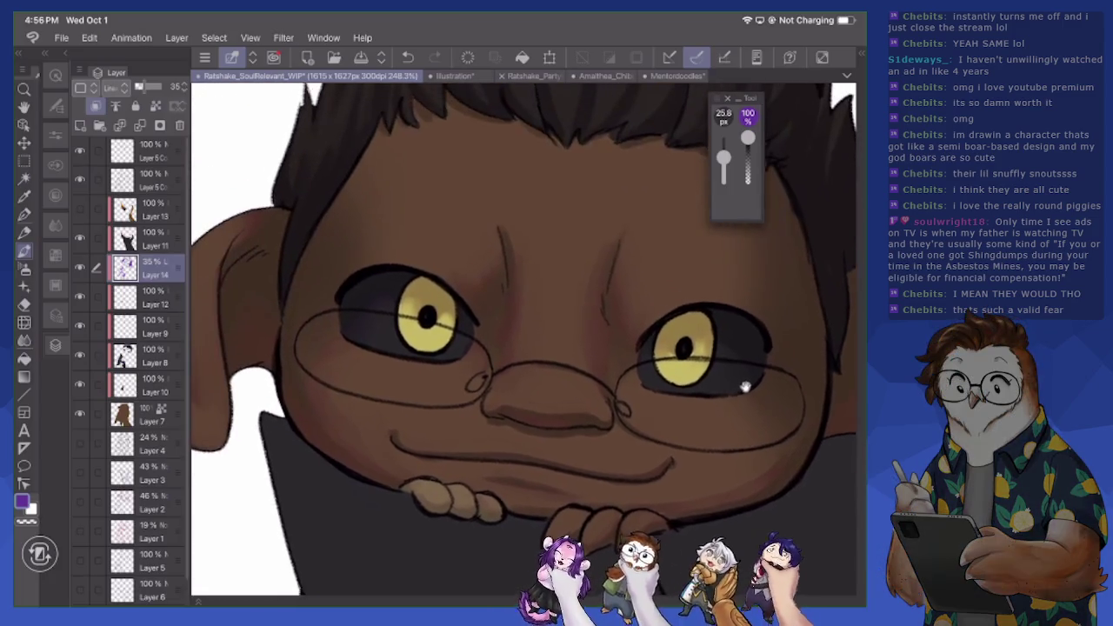
{"action": "key", "text": "e"}
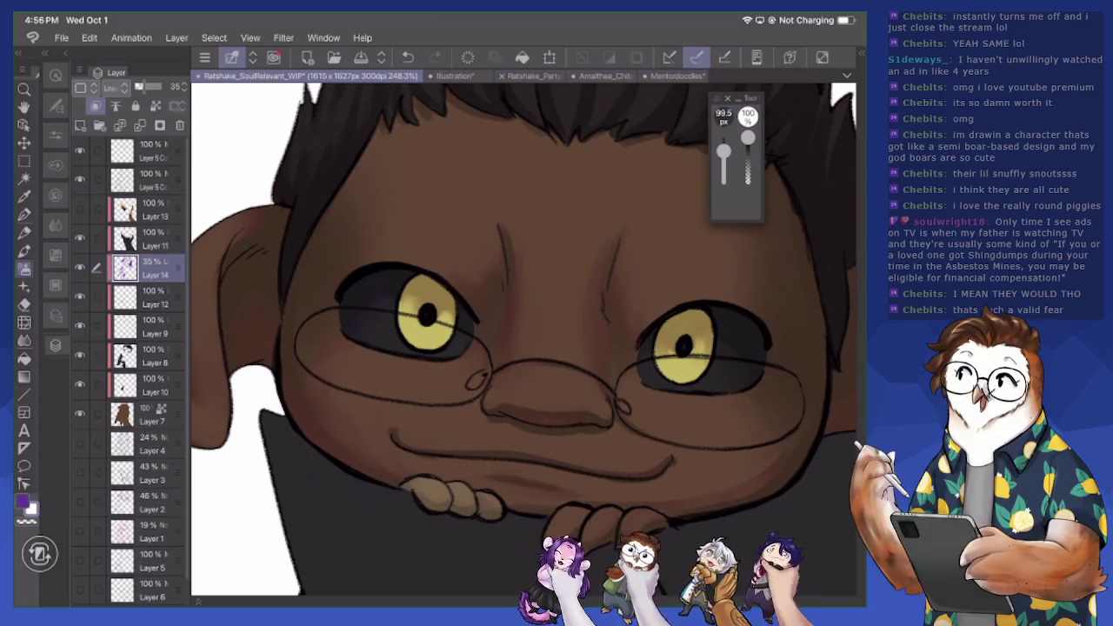
- Shrink the eraser to about 85 px and reframe the view around the face
{"action": "key", "text": "bracketleft"}
{"action": "key", "text": "bracketleft"}
{"action": "key", "text": "bracketleft"}
{"action": "left_click_drag", "start_coordinate": [522, 348], "coordinate": [348, 330]}
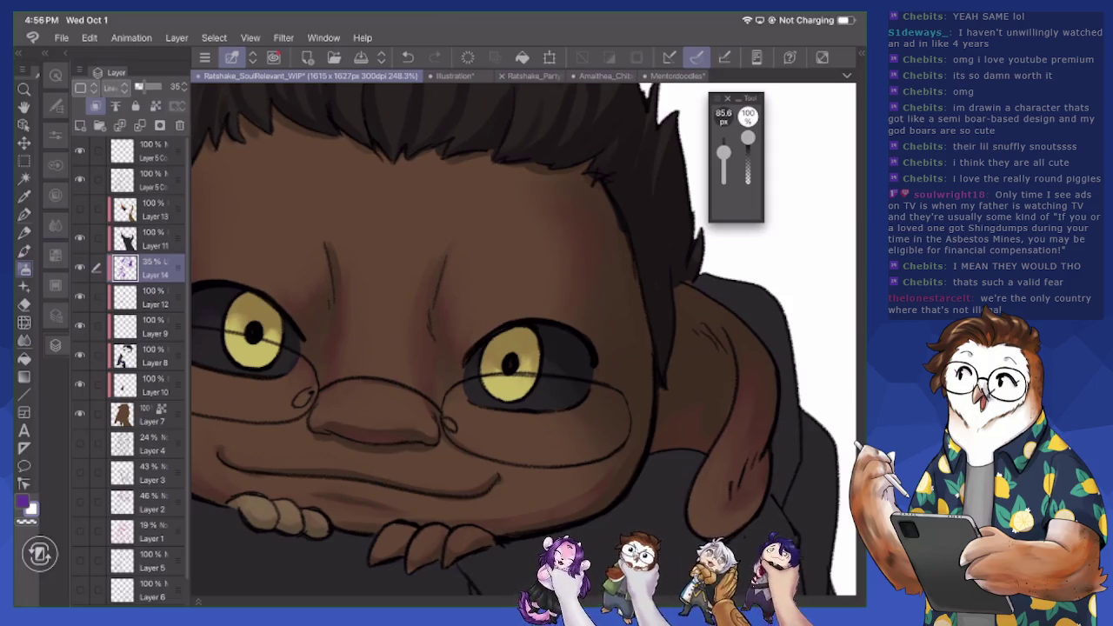
{"action": "left_click_drag", "start_coordinate": [521, 348], "coordinate": [634, 326]}
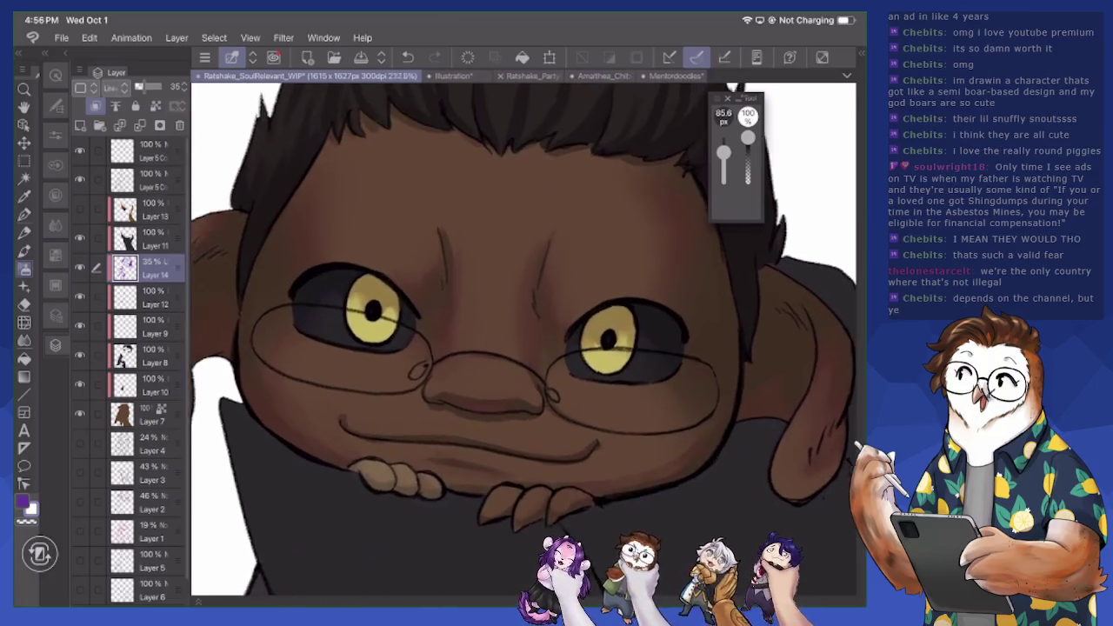
{"action": "scroll", "coordinate": [539, 433], "scroll_direction": "up", "scroll_amount": 5}
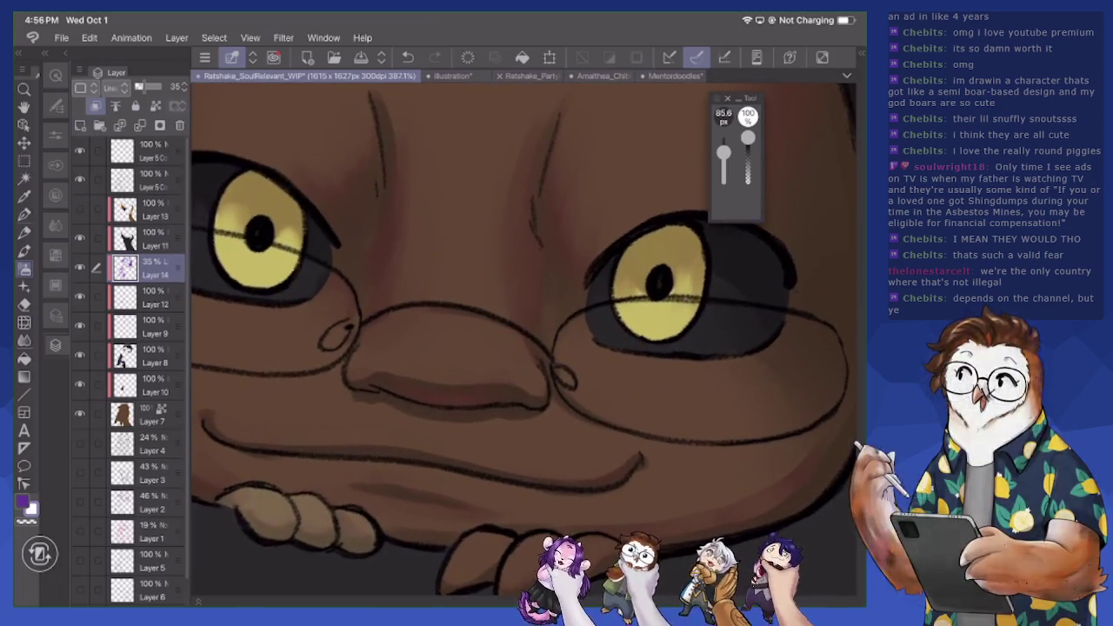
- Return to the shading brush at about 22 px and touch up the eye shading
{"action": "key", "text": "b"}
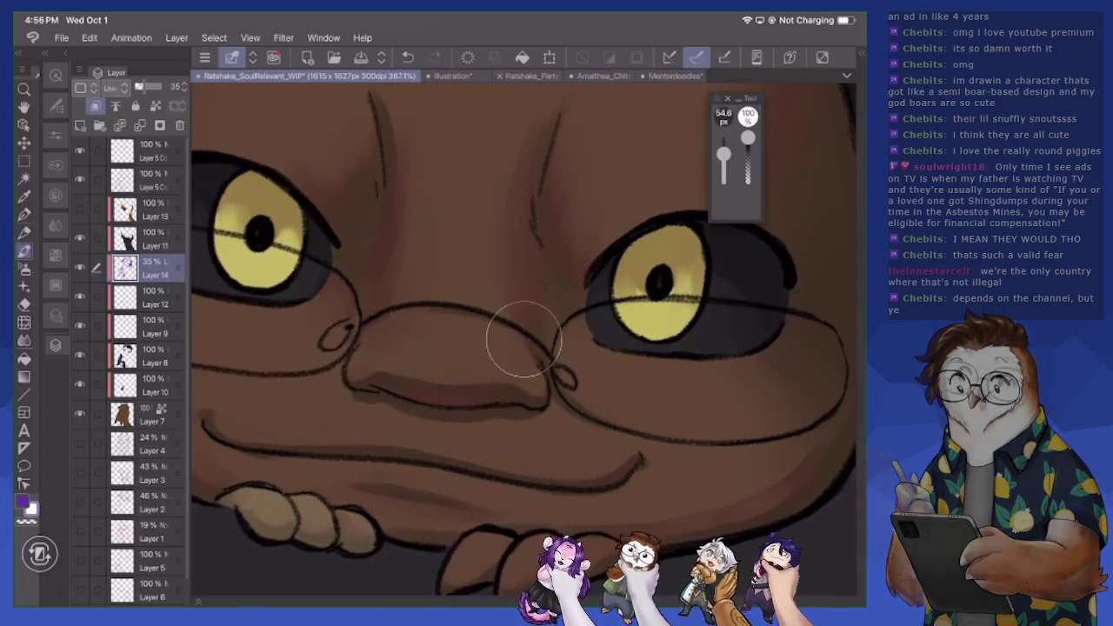
{"action": "mouse_move", "coordinate": [510, 340]}
{"action": "left_mouse_down"}
{"action": "mouse_move", "coordinate": [523, 339]}
{"action": "mouse_move", "coordinate": [511, 339]}
{"action": "left_mouse_up"}
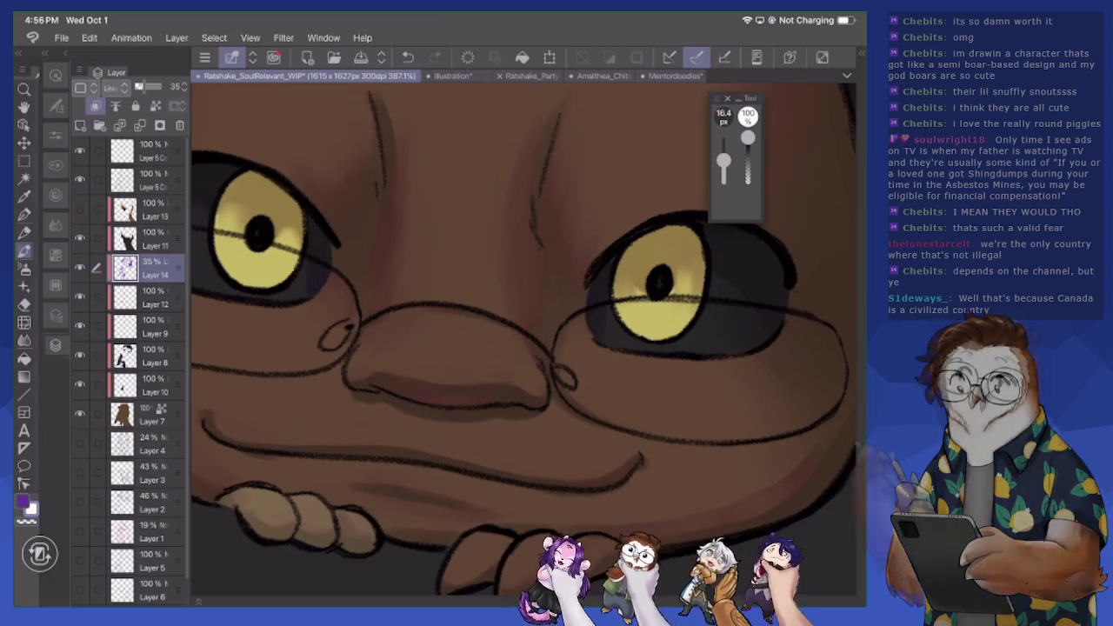
{"action": "scroll", "coordinate": [522, 339], "scroll_direction": "up", "scroll_amount": 5}
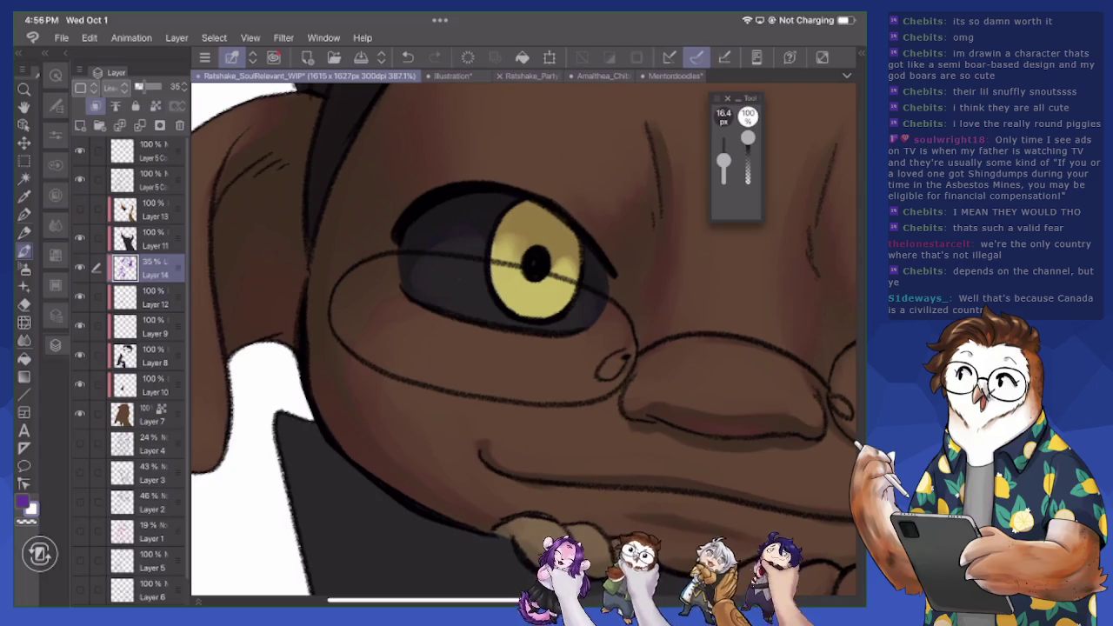
{"action": "scroll", "coordinate": [522, 339], "scroll_direction": "up", "scroll_amount": 3}
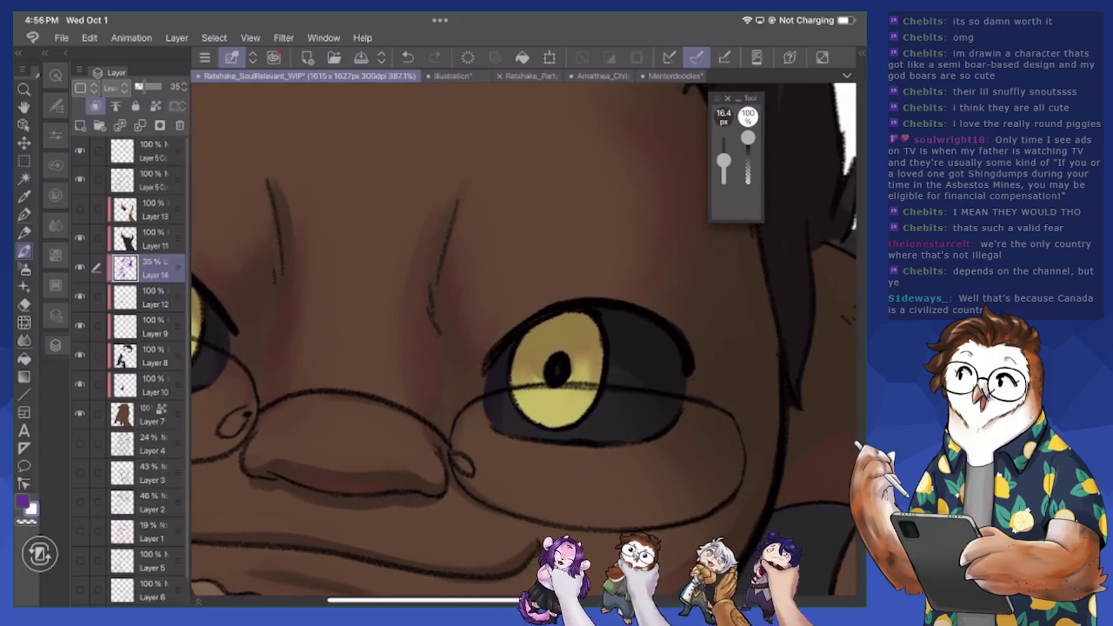
{"action": "left_click_drag", "start_coordinate": [723, 163], "coordinate": [724, 156]}
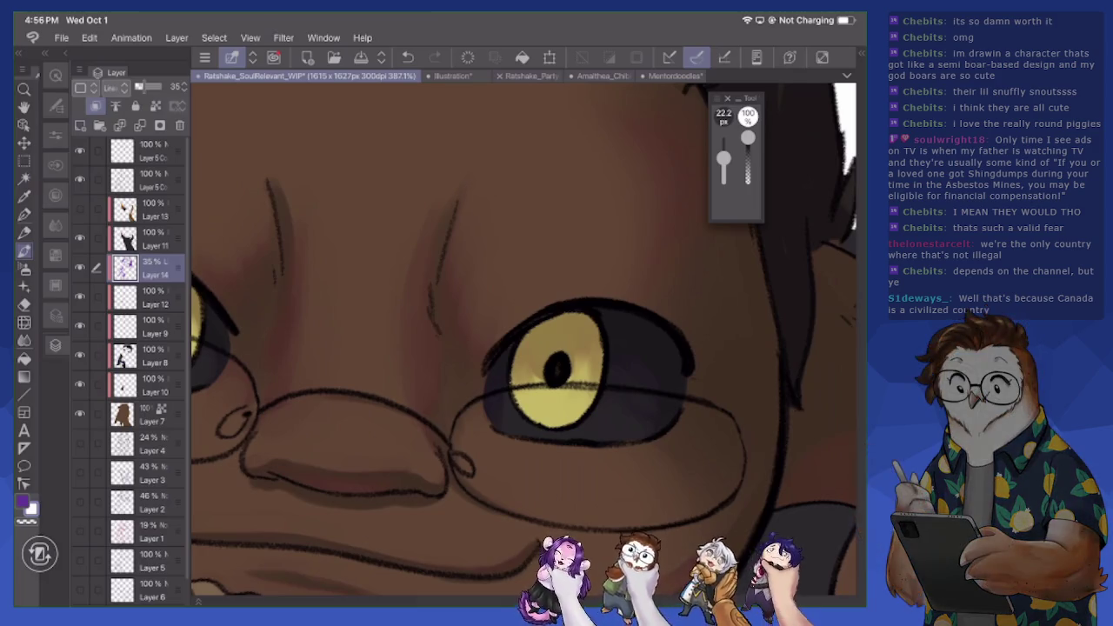
{"action": "scroll", "coordinate": [521, 339], "scroll_direction": "down", "scroll_amount": 1}
{"action": "scroll", "coordinate": [521, 339], "scroll_direction": "up", "scroll_amount": 1}
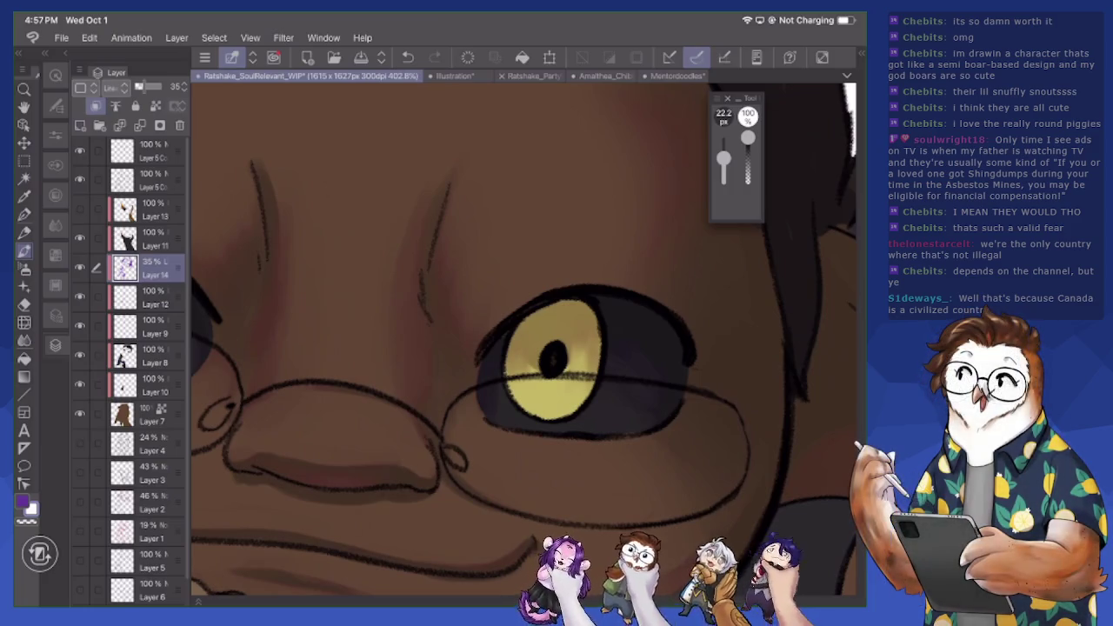
{"action": "scroll", "coordinate": [522, 339], "scroll_direction": "down", "scroll_amount": 5}
{"action": "scroll", "coordinate": [522, 339], "scroll_direction": "down", "scroll_amount": 2}
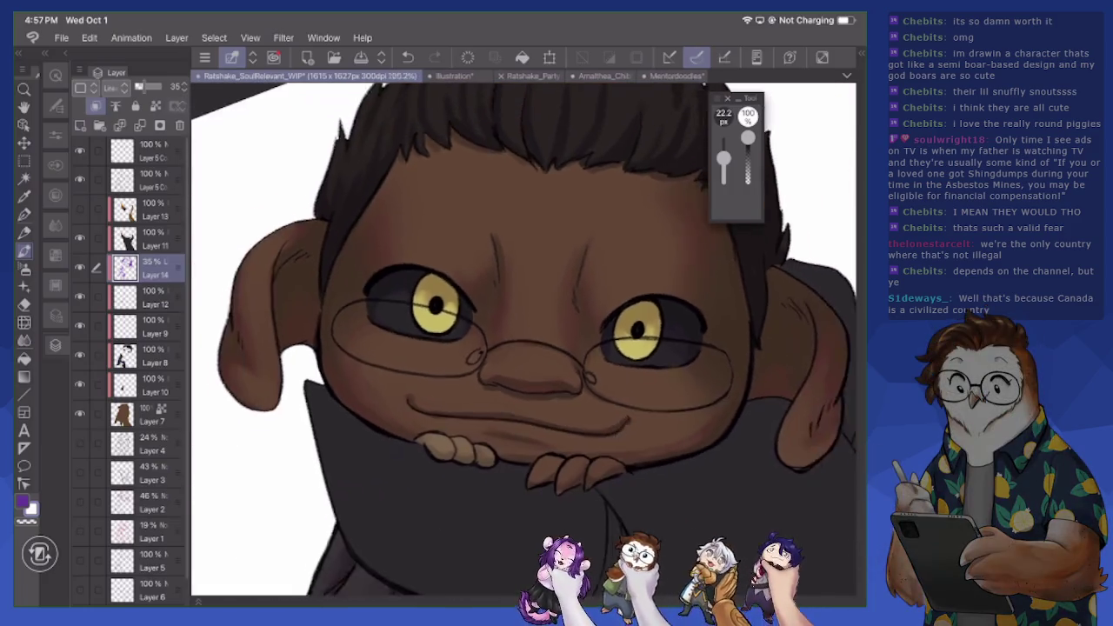
- Shrink the brush to 10.5 px and paint a short purple shadow below the trouser pocket buttons
{"action": "scroll", "coordinate": [522, 339], "scroll_direction": "up", "scroll_amount": 1}
{"action": "scroll", "coordinate": [522, 339], "scroll_direction": "down", "scroll_amount": 5}
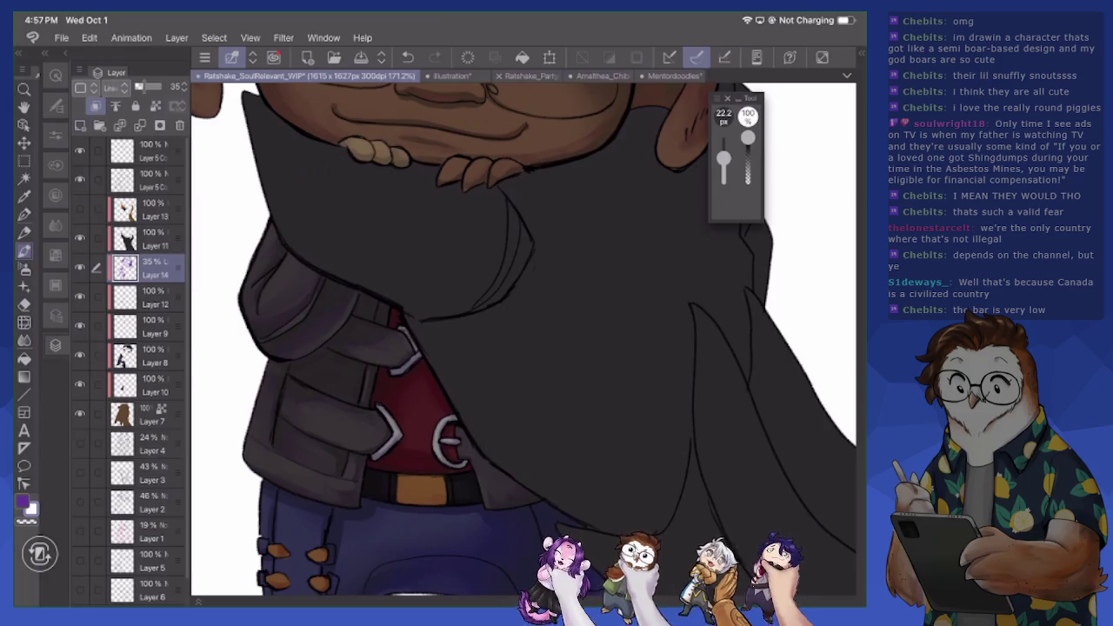
{"action": "scroll", "coordinate": [522, 339], "scroll_direction": "down", "scroll_amount": 3}
{"action": "key", "text": "bracketleft"}
{"action": "key", "text": "bracketleft"}
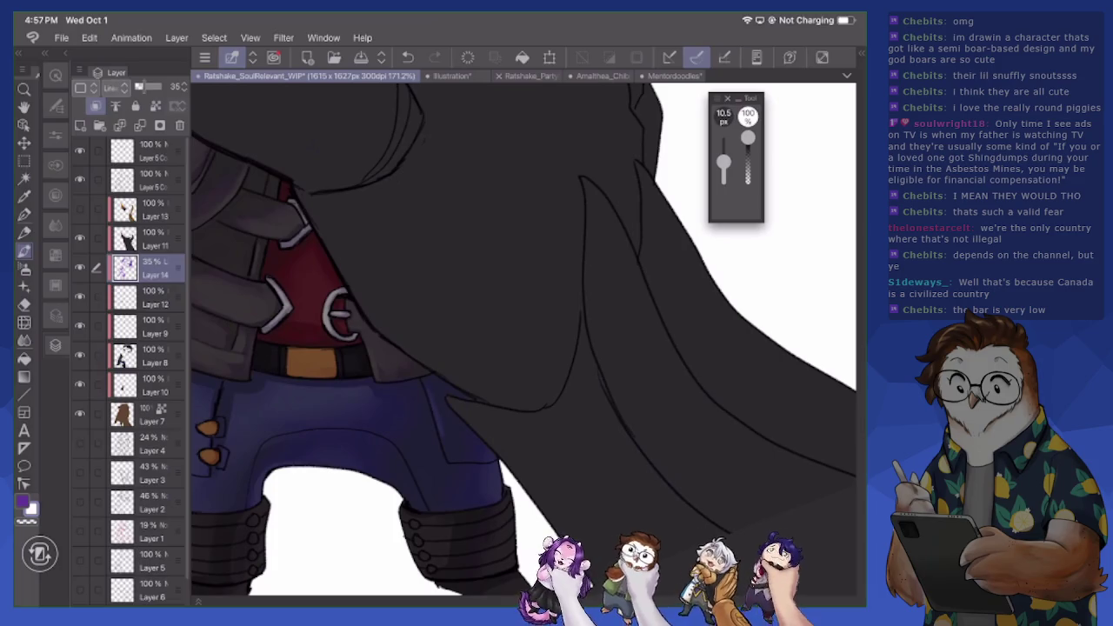
{"action": "scroll", "coordinate": [521, 339], "scroll_direction": "left", "scroll_amount": 5}
{"action": "scroll", "coordinate": [521, 339], "scroll_direction": "left", "scroll_amount": 5}
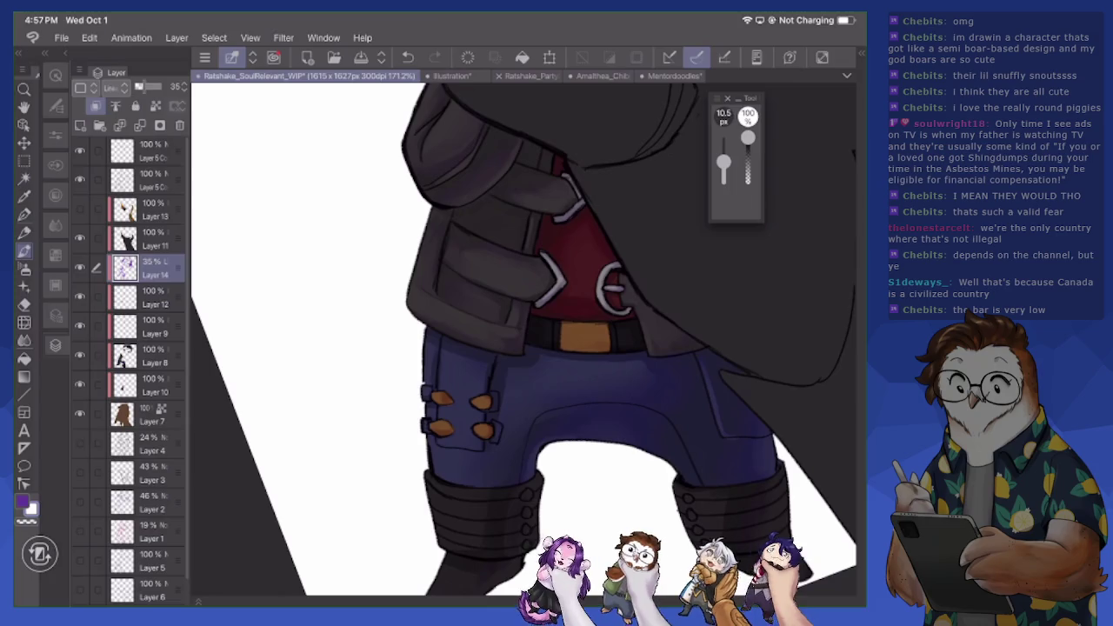
{"action": "key", "text": "x"}
{"action": "left_click_drag", "start_coordinate": [447, 450], "coordinate": [466, 451]}
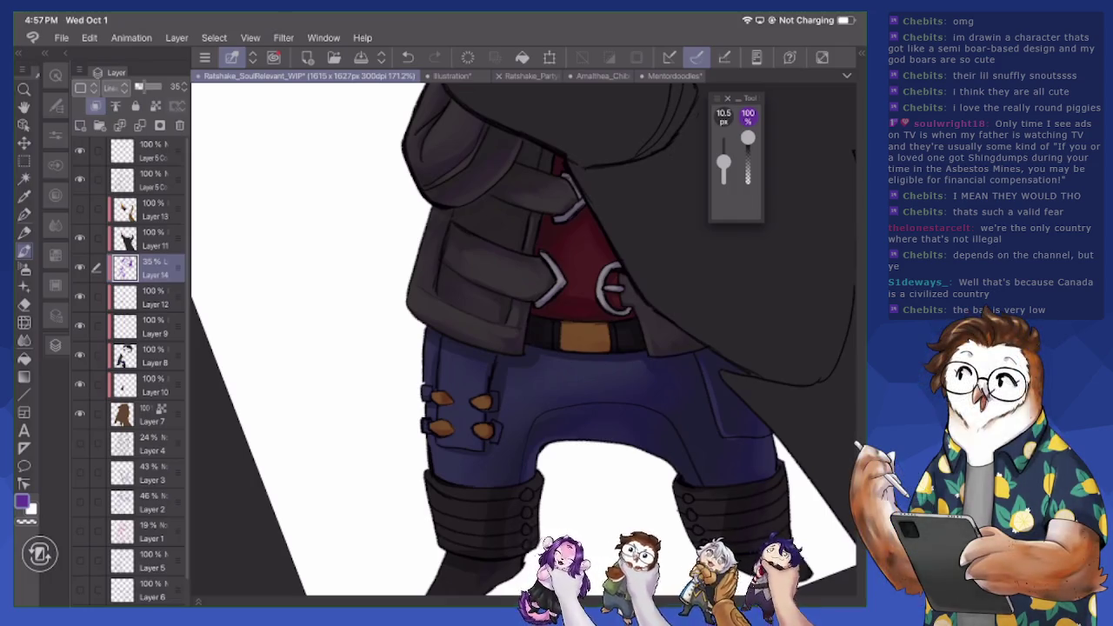
{"action": "scroll", "coordinate": [522, 339], "scroll_direction": "up", "scroll_amount": 5}
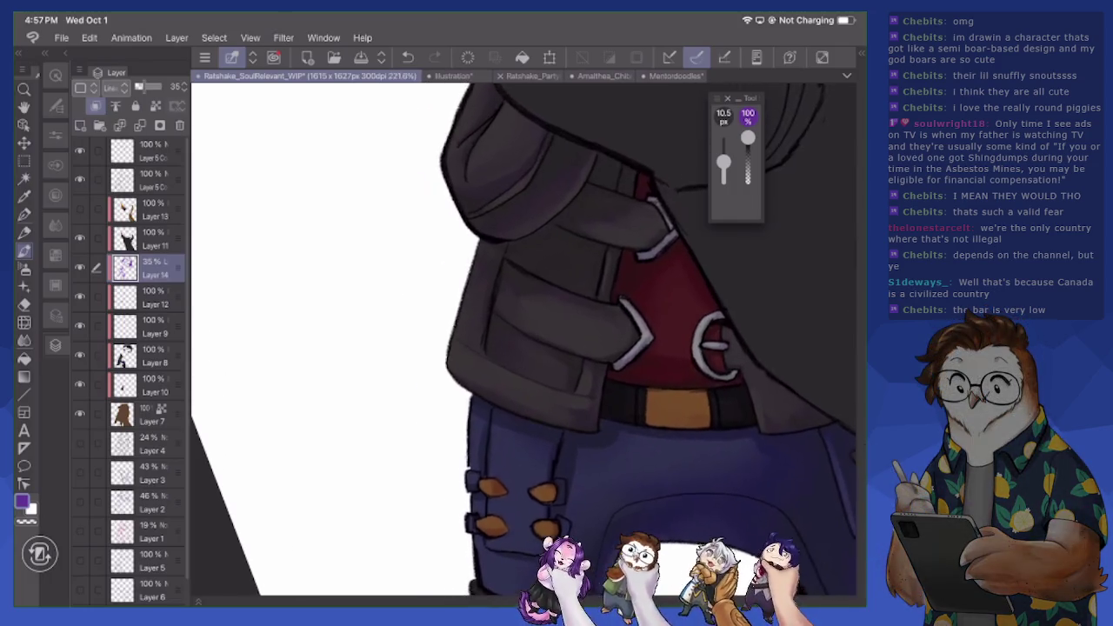
- Paint a small dark shadow beside the fingers on the cloak, then zoom out to the full canvas
{"action": "scroll", "coordinate": [521, 339], "scroll_direction": "up", "scroll_amount": 3}
{"action": "scroll", "coordinate": [522, 340], "scroll_direction": "up", "scroll_amount": 2}
{"action": "scroll", "coordinate": [521, 339], "scroll_direction": "up", "scroll_amount": 3}
{"action": "scroll", "coordinate": [522, 340], "scroll_direction": "up", "scroll_amount": 3}
{"action": "scroll", "coordinate": [521, 339], "scroll_direction": "up", "scroll_amount": 3}
{"action": "left_click_drag", "start_coordinate": [484, 342], "coordinate": [518, 347]}
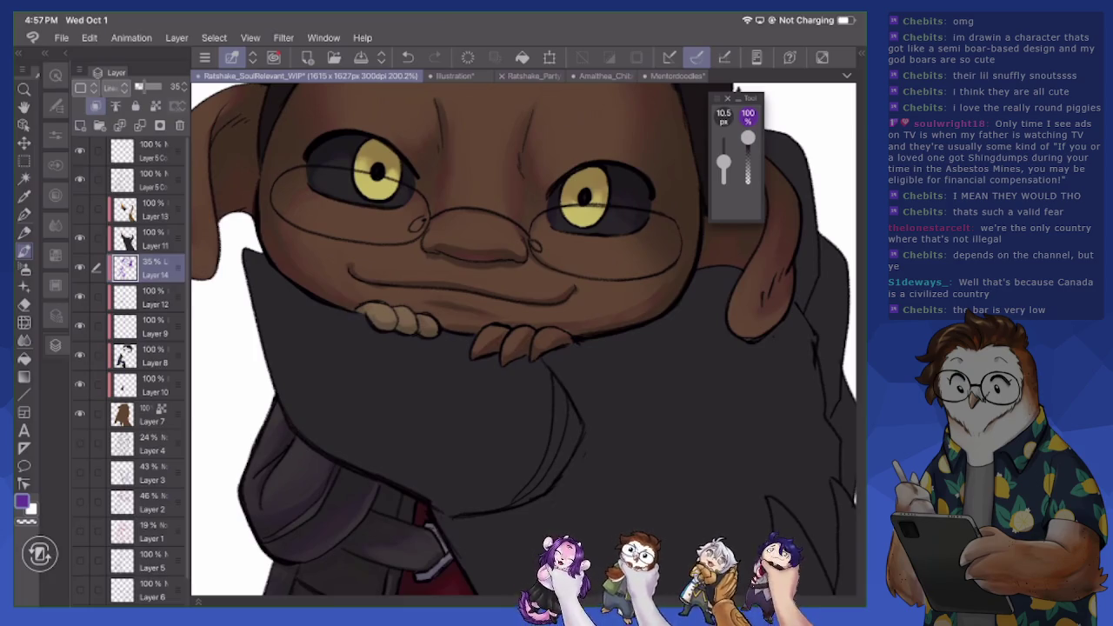
{"action": "scroll", "coordinate": [522, 339], "scroll_direction": "down", "scroll_amount": 5}
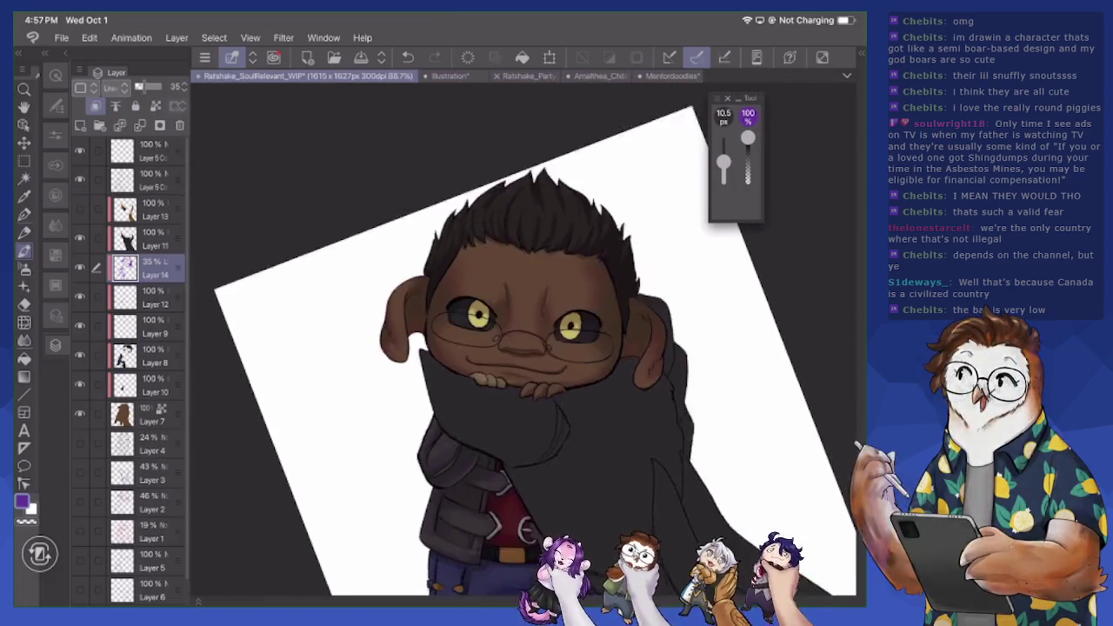
{"action": "scroll", "coordinate": [528, 341], "scroll_direction": "down", "scroll_amount": 5}
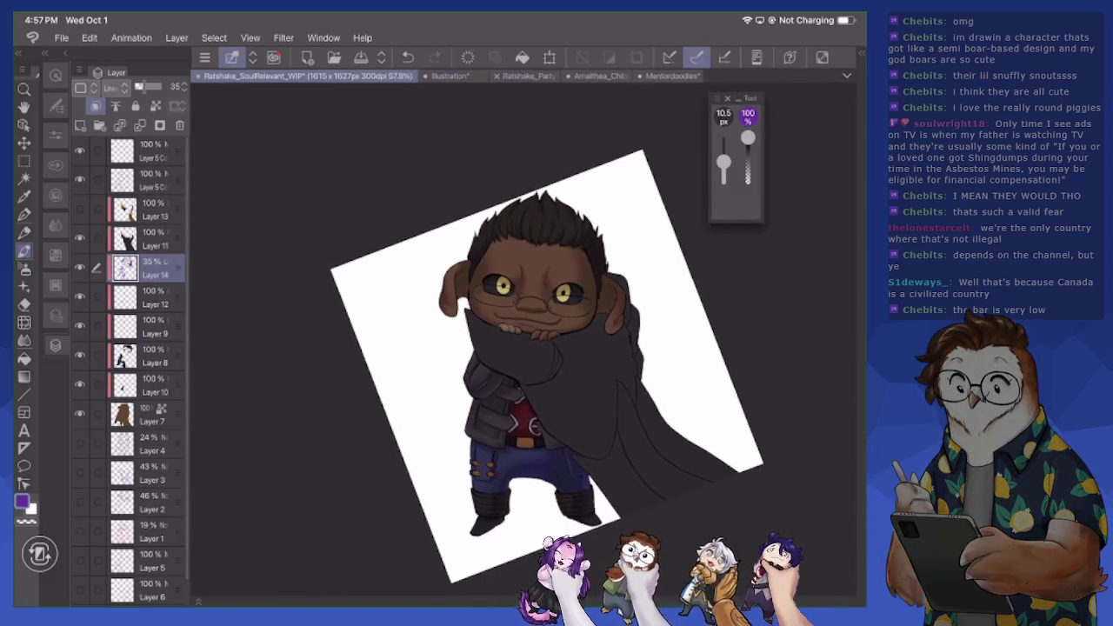
{"action": "scroll", "coordinate": [522, 339], "scroll_direction": "up", "scroll_amount": 3}
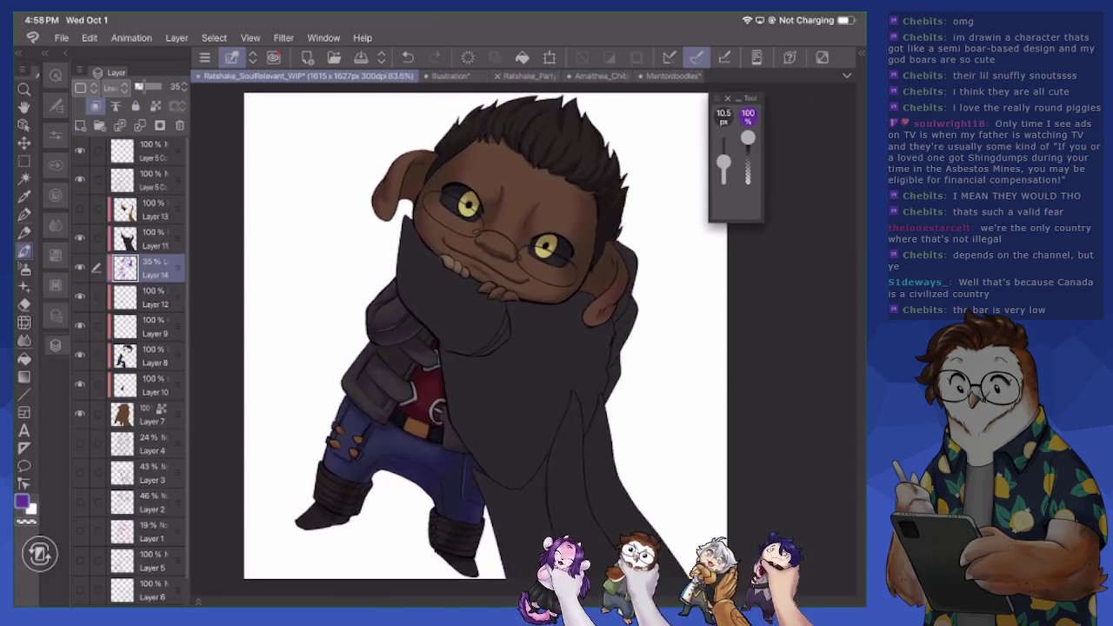
{"action": "scroll", "coordinate": [500, 330], "scroll_direction": "down", "scroll_amount": 2}
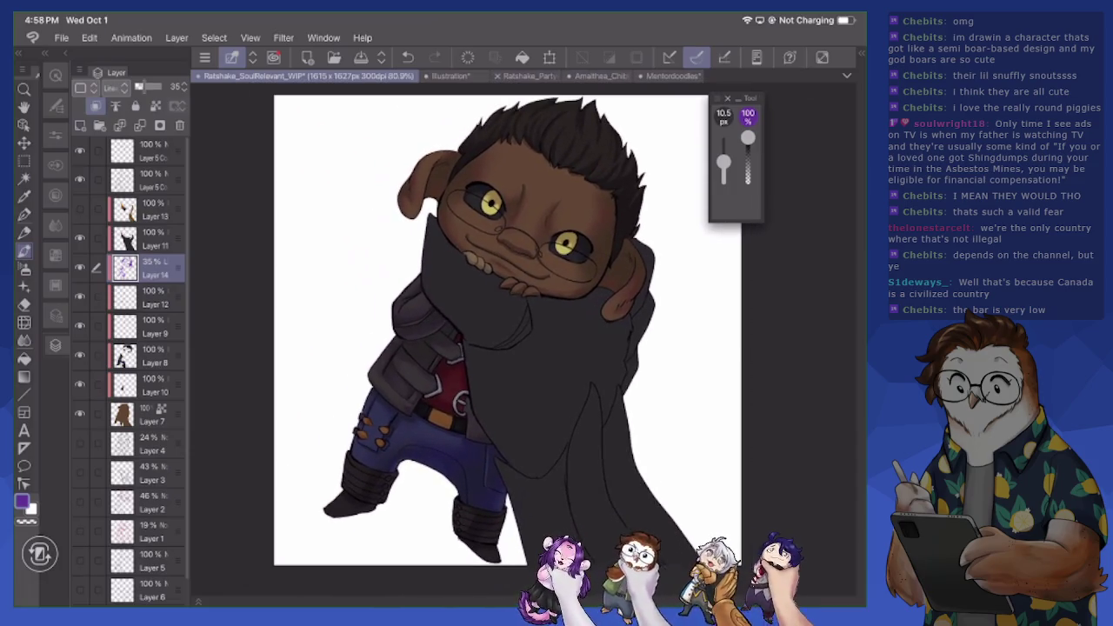